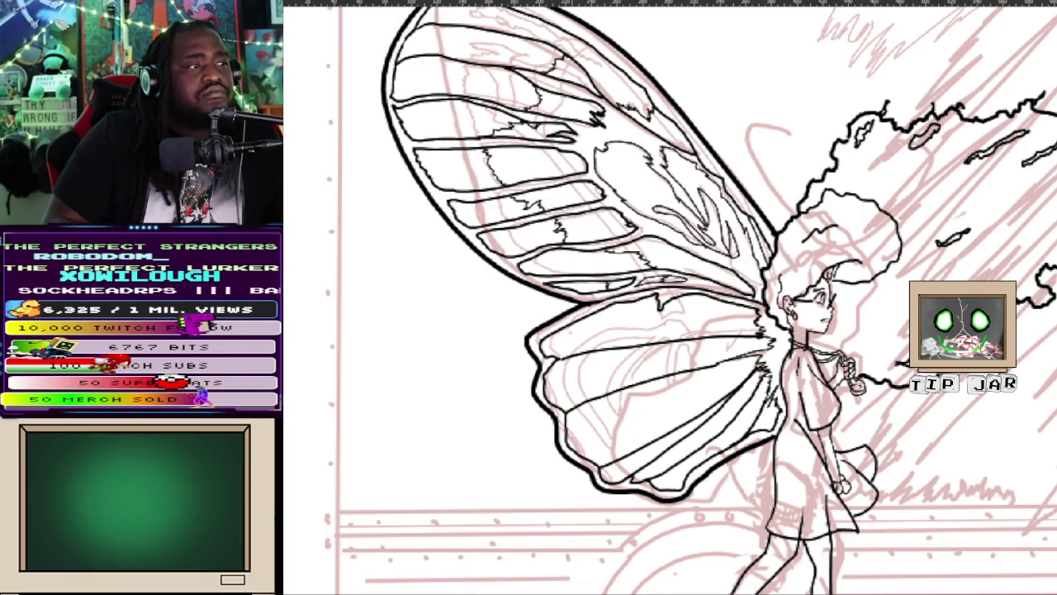
- Ink the first vein lines along the top of the lower wing, redoing one bad stroke
{"action": "mouse_move", "coordinate": [582, 351]}
{"action": "left_mouse_down"}
{"action": "mouse_move", "coordinate": [653, 322]}
{"action": "mouse_move", "coordinate": [752, 338]}
{"action": "left_mouse_up"}
{"action": "key", "text": "ctrl+z"}
{"action": "mouse_move", "coordinate": [557, 360]}
{"action": "left_mouse_down"}
{"action": "mouse_move", "coordinate": [602, 334]}
{"action": "mouse_move", "coordinate": [720, 329]}
{"action": "left_mouse_up"}
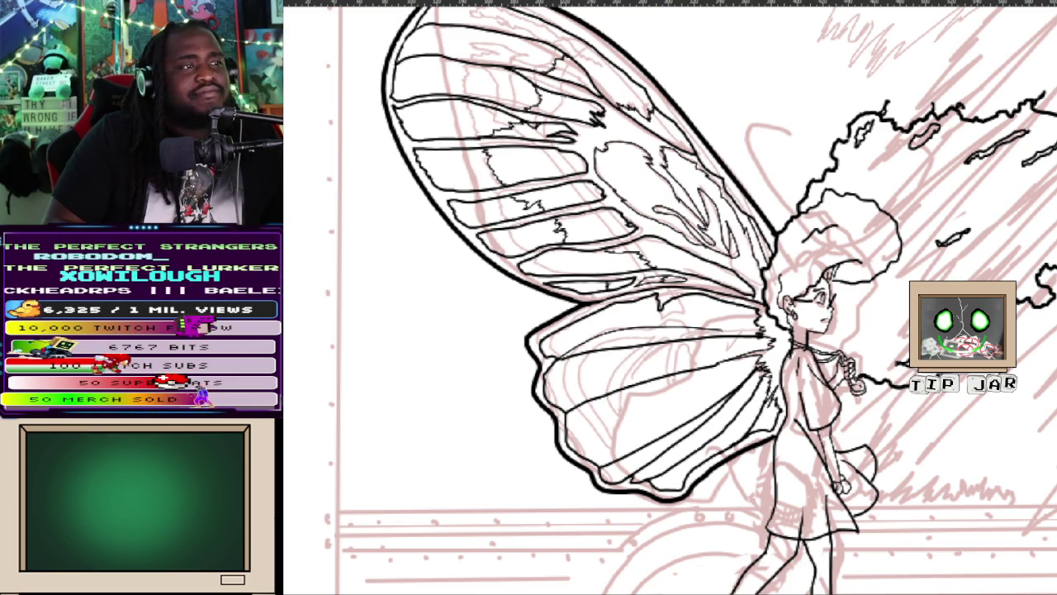
{"action": "mouse_move", "coordinate": [541, 355]}
{"action": "left_mouse_down"}
{"action": "mouse_move", "coordinate": [606, 320]}
{"action": "mouse_move", "coordinate": [743, 319]}
{"action": "left_mouse_up"}
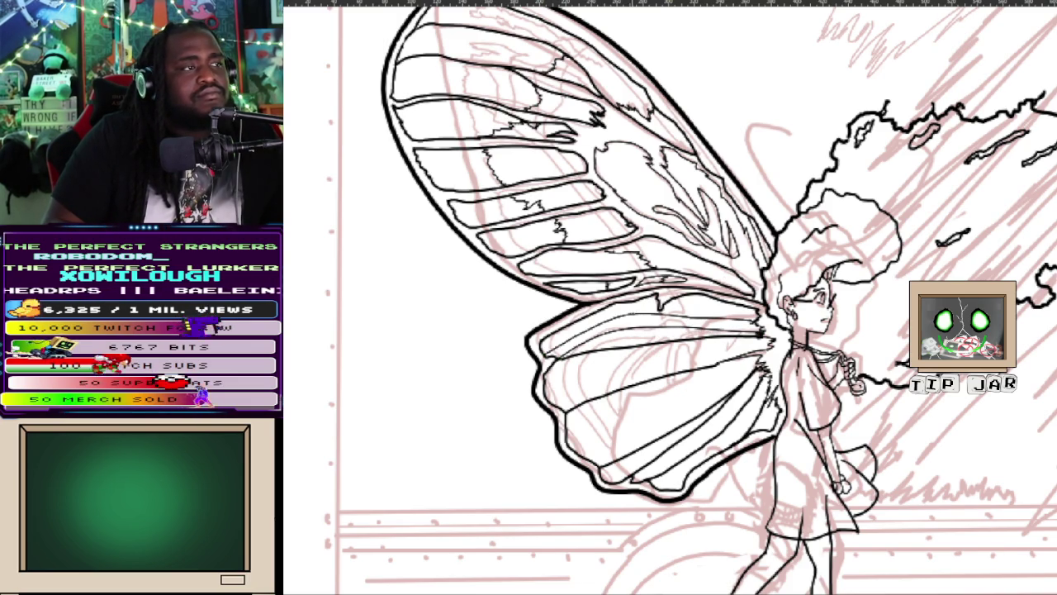
{"action": "left_click_drag", "start_coordinate": [697, 304], "coordinate": [747, 313]}
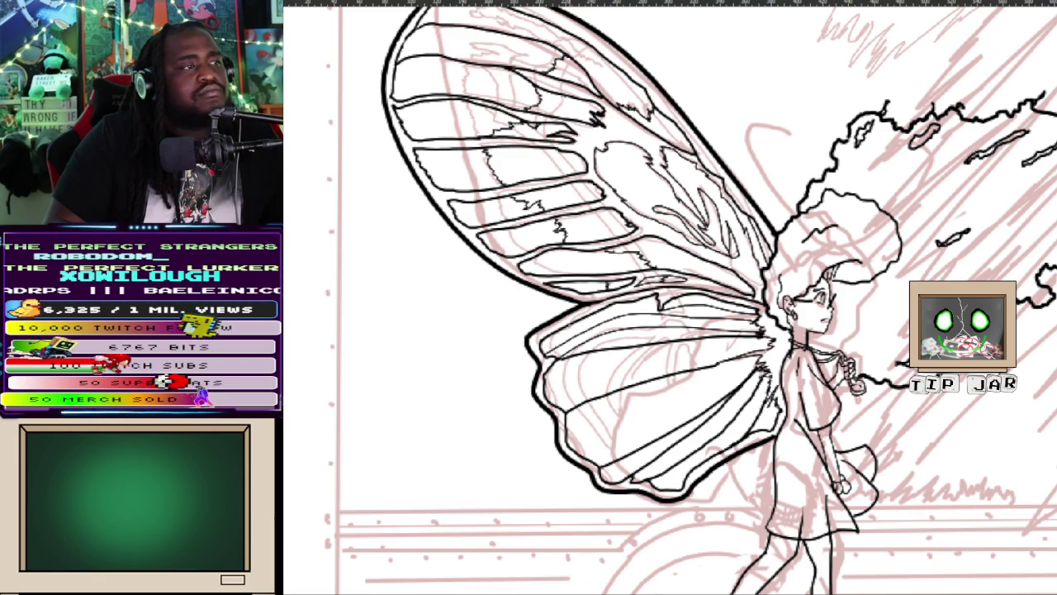
{"action": "left_click_drag", "start_coordinate": [582, 320], "coordinate": [659, 305]}
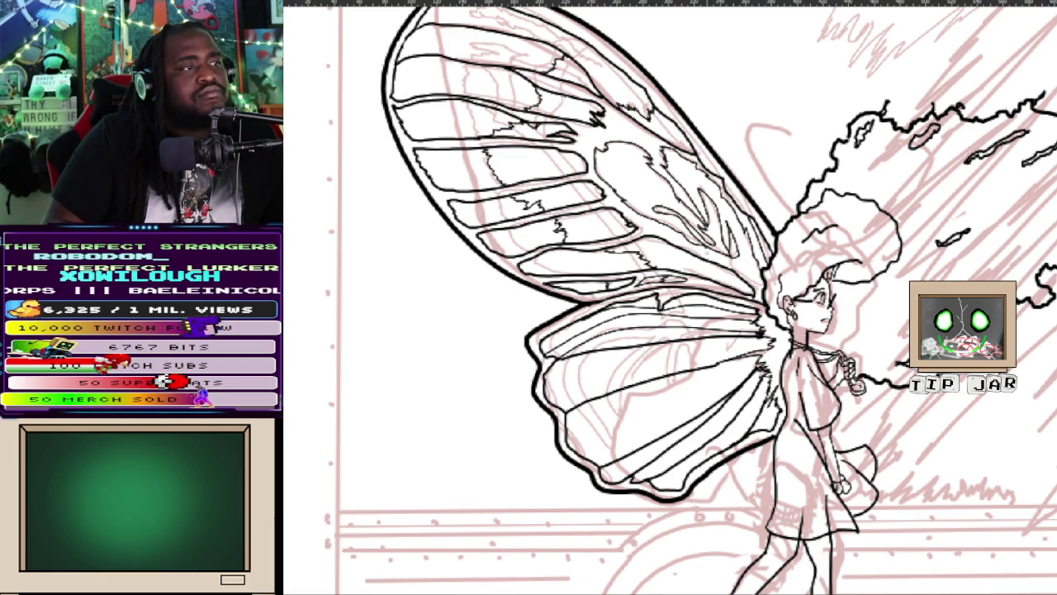
- Add several long rising vein lines across the middle of the lower wing
{"action": "left_click_drag", "start_coordinate": [547, 385], "coordinate": [708, 360]}
{"action": "key", "text": "ctrl+z"}
{"action": "left_click_drag", "start_coordinate": [545, 384], "coordinate": [717, 351]}
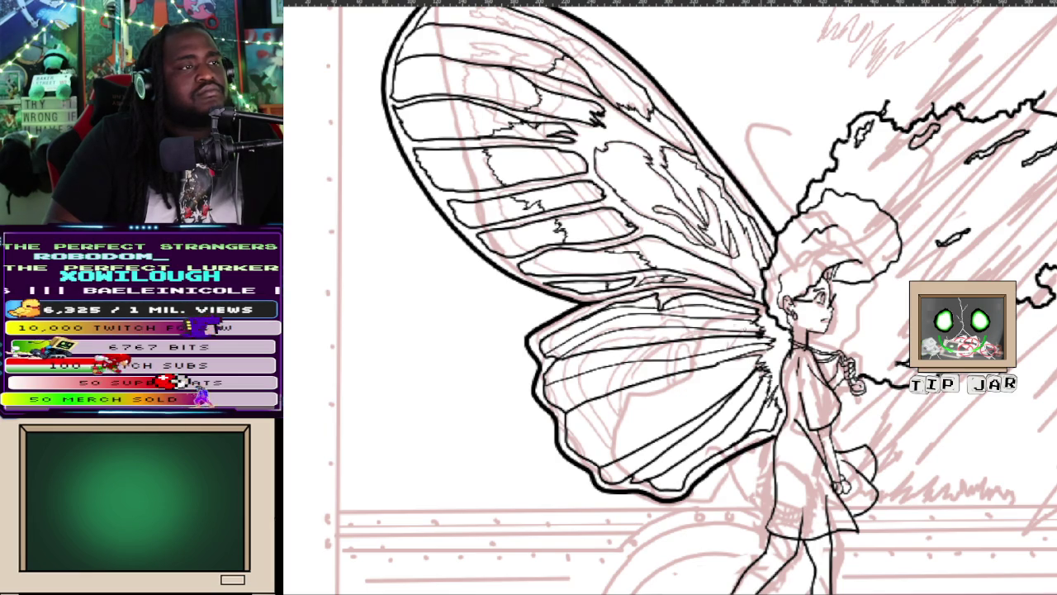
{"action": "left_click_drag", "start_coordinate": [547, 376], "coordinate": [712, 349]}
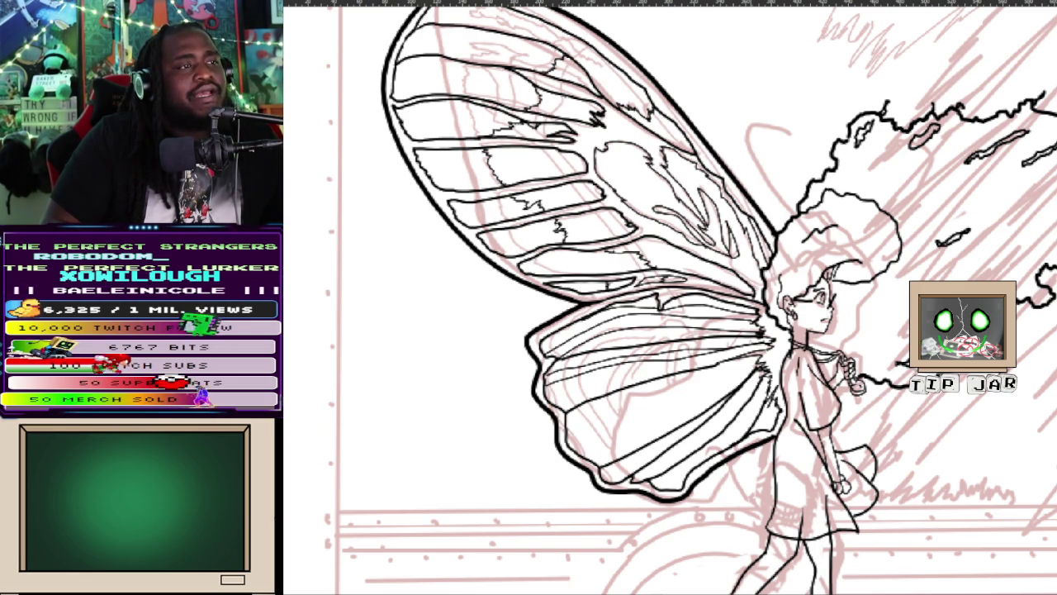
{"action": "left_click_drag", "start_coordinate": [555, 408], "coordinate": [763, 344]}
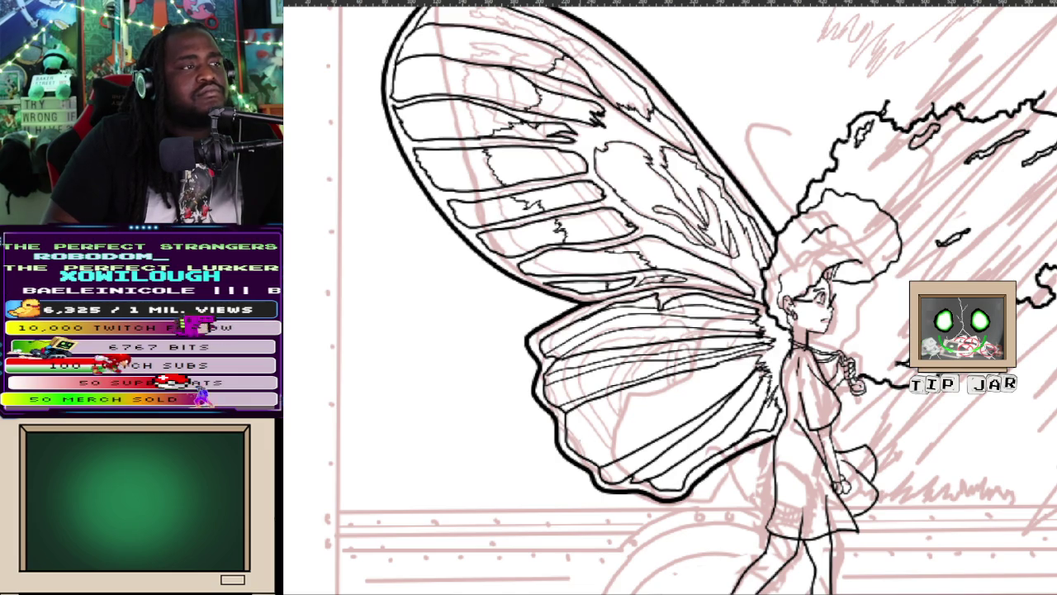
- Ink the shorter vein lines low in the wing toward its bottom edge, undoing stray strokes
{"action": "left_click_drag", "start_coordinate": [572, 448], "coordinate": [753, 366]}
{"action": "left_click_drag", "start_coordinate": [567, 422], "coordinate": [755, 360]}
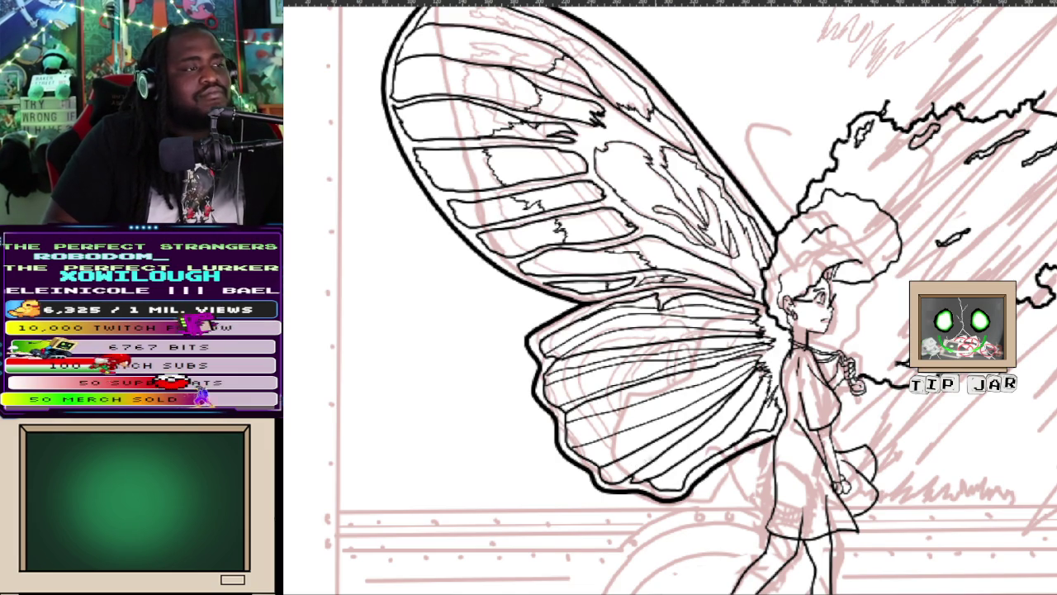
{"action": "left_click_drag", "start_coordinate": [624, 471], "coordinate": [699, 422]}
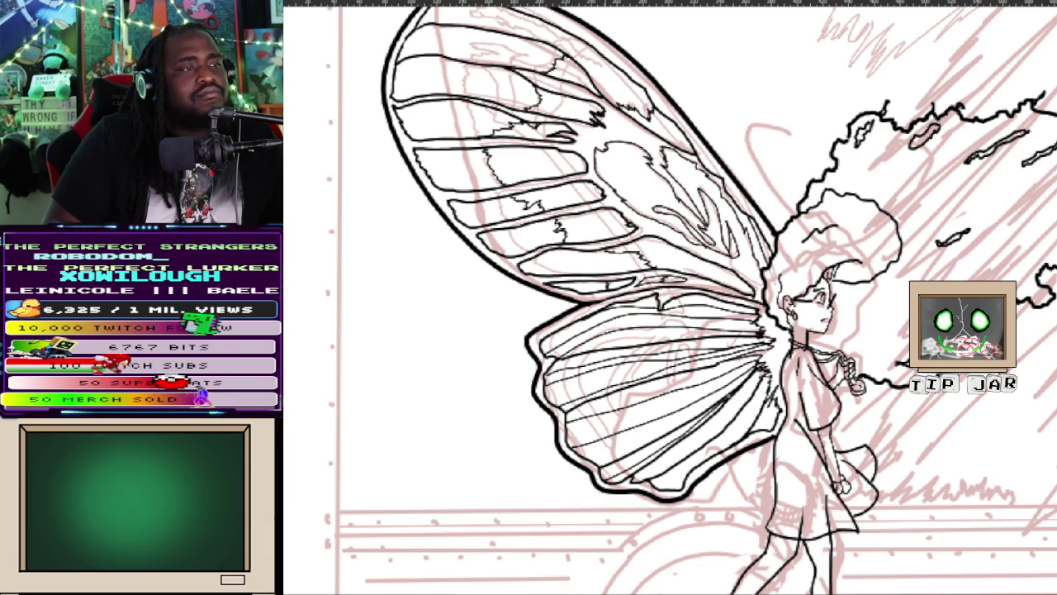
{"action": "left_click_drag", "start_coordinate": [630, 482], "coordinate": [750, 405]}
{"action": "key", "text": "ctrl+z"}
{"action": "left_click_drag", "start_coordinate": [629, 482], "coordinate": [707, 430]}
{"action": "left_click_drag", "start_coordinate": [747, 392], "coordinate": [764, 370]}
{"action": "left_click_drag", "start_coordinate": [654, 492], "coordinate": [730, 436]}
{"action": "key", "text": "ctrl+z"}
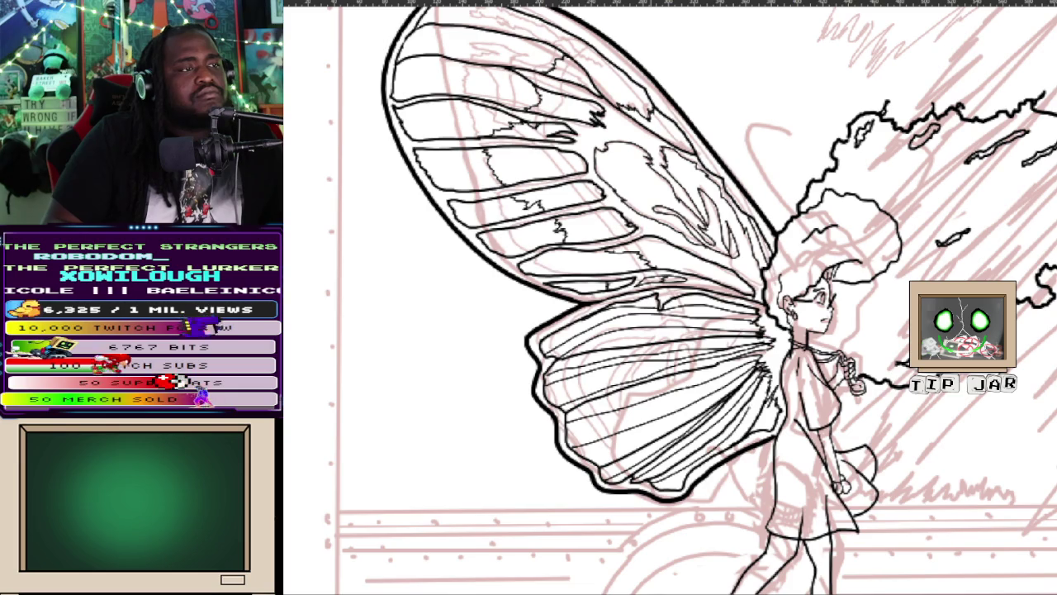
{"action": "mouse_move", "coordinate": [768, 387]}
{"action": "left_mouse_down"}
{"action": "mouse_move", "coordinate": [732, 438]}
{"action": "mouse_move", "coordinate": [667, 483]}
{"action": "left_mouse_up"}
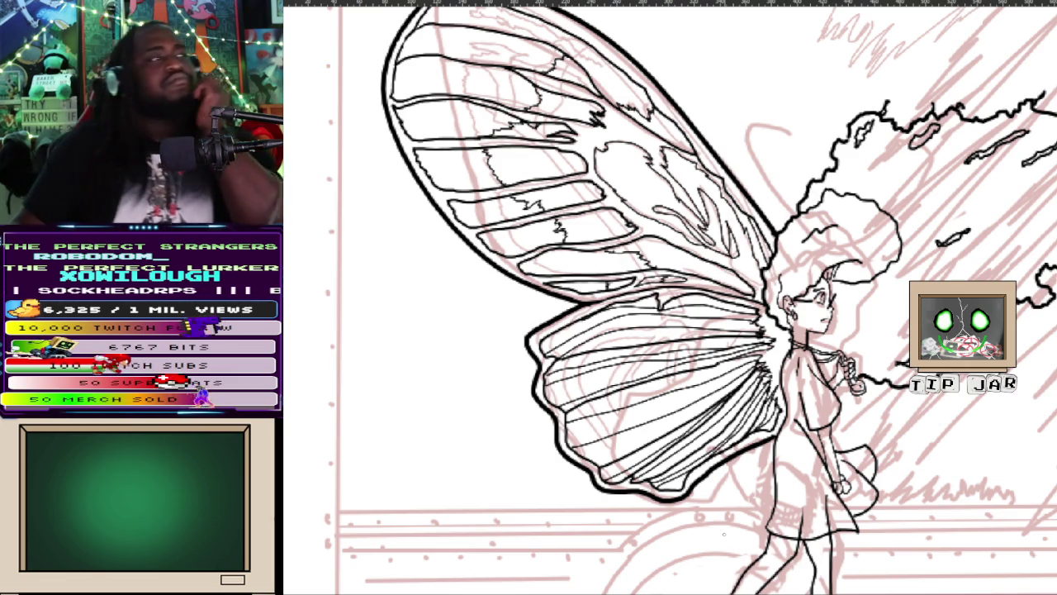
- Zoom out to the whole page, then back in on the girl's face and lower wing
{"action": "scroll", "coordinate": [660, 297], "scroll_direction": "down", "scroll_amount": 5}
{"action": "scroll", "coordinate": [661, 297], "scroll_direction": "up", "scroll_amount": 2}
{"action": "scroll", "coordinate": [661, 298], "scroll_direction": "up", "scroll_amount": 2}
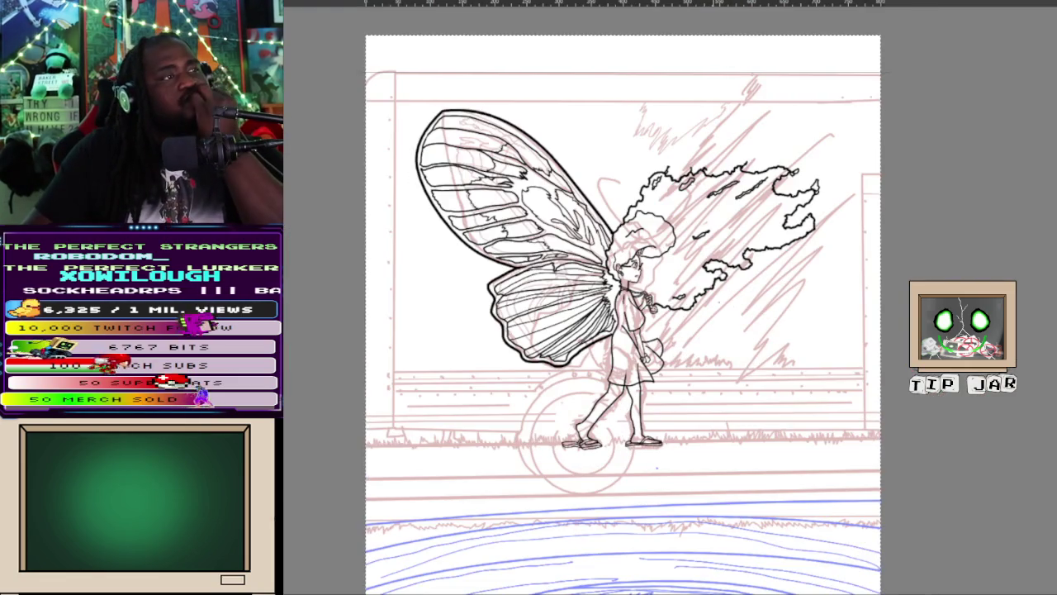
{"action": "scroll", "coordinate": [661, 298], "scroll_direction": "up", "scroll_amount": 3}
{"action": "scroll", "coordinate": [661, 297], "scroll_direction": "down", "scroll_amount": 2}
{"action": "scroll", "coordinate": [661, 297], "scroll_direction": "up", "scroll_amount": 3}
{"action": "scroll", "coordinate": [661, 298], "scroll_direction": "down", "scroll_amount": 5}
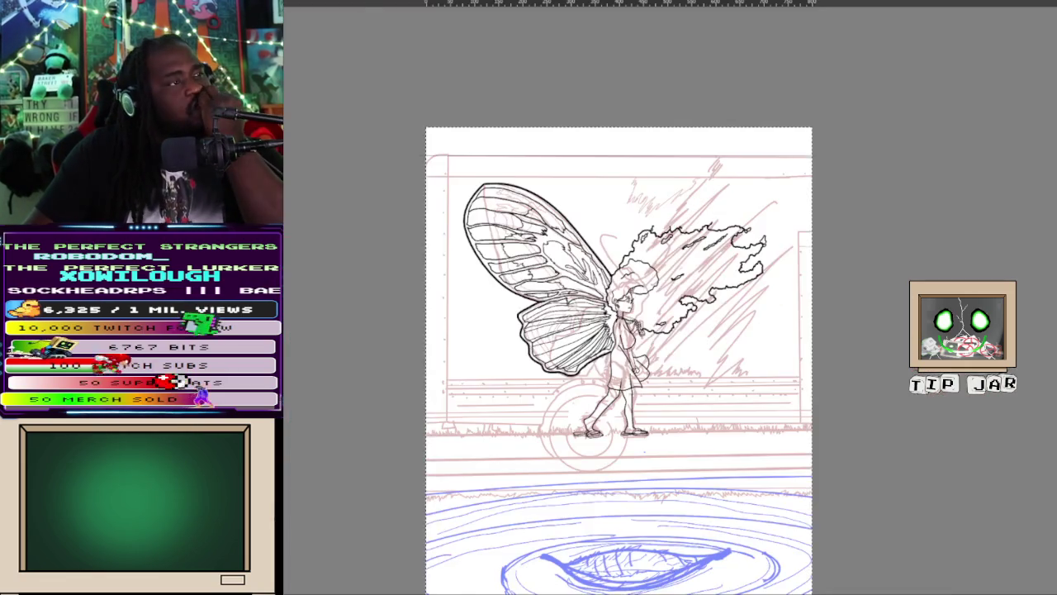
{"action": "scroll", "coordinate": [628, 330], "scroll_direction": "up", "scroll_amount": 4}
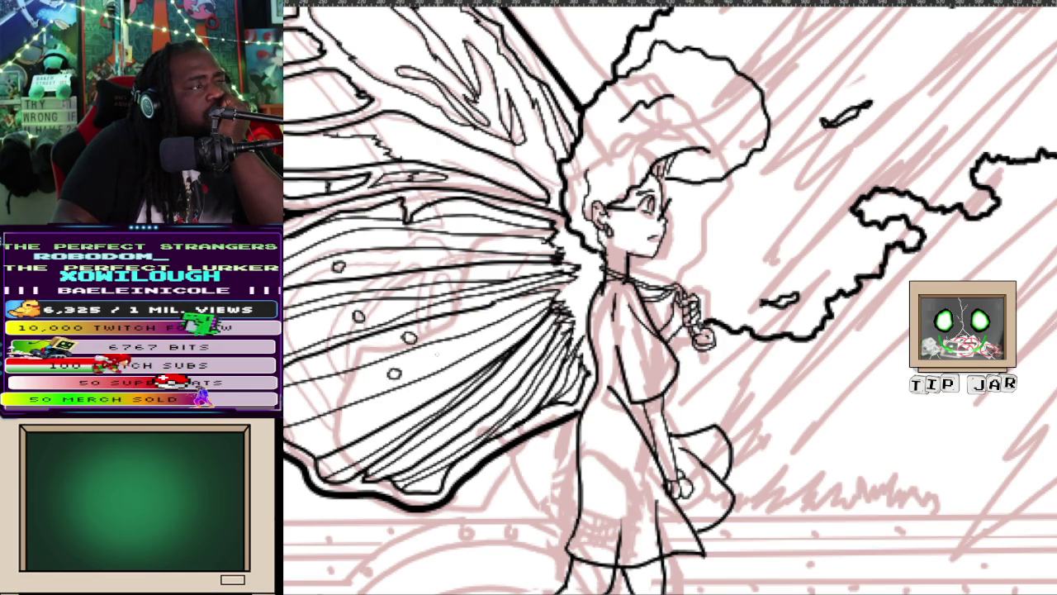
- Dot four small circles on the lower wing, including near its left side and upper area
{"action": "mouse_move", "coordinate": [452, 350]}
{"action": "left_mouse_down"}
{"action": "mouse_move", "coordinate": [461, 355]}
{"action": "mouse_move", "coordinate": [449, 346]}
{"action": "left_mouse_up"}
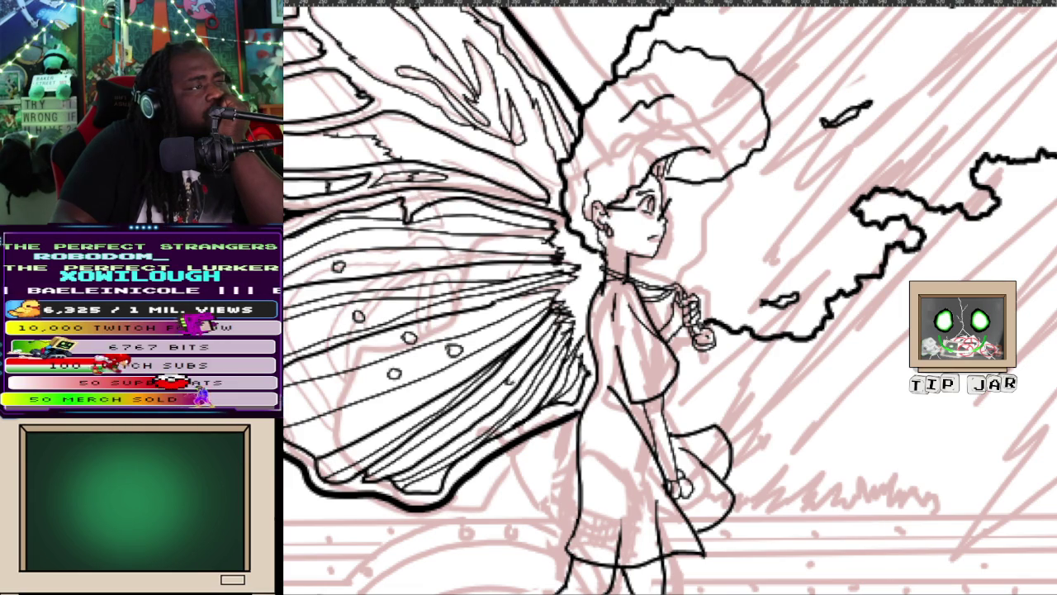
{"action": "left_click_drag", "start_coordinate": [509, 365], "coordinate": [522, 350]}
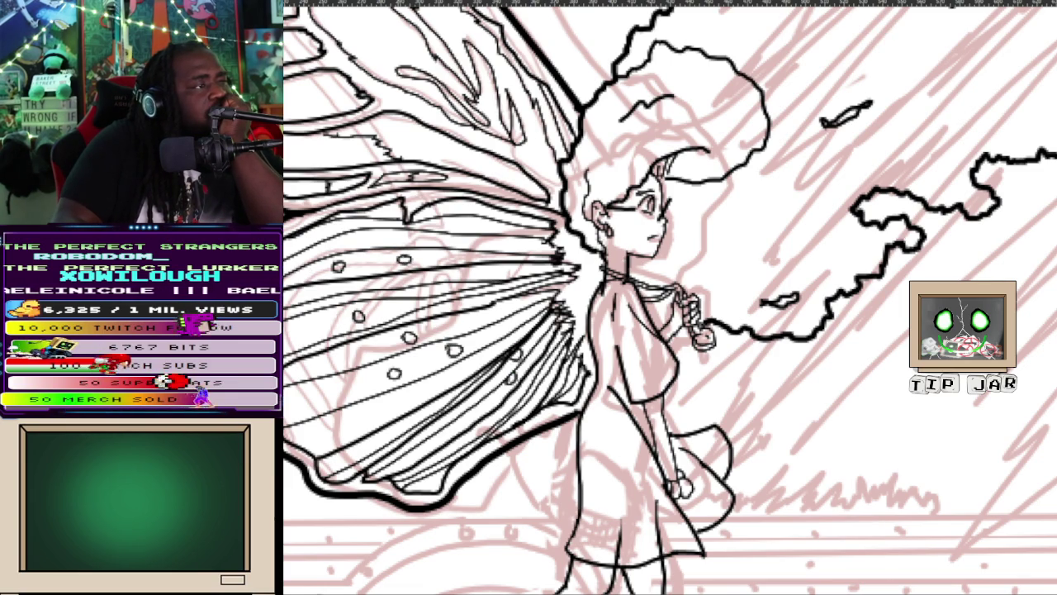
{"action": "left_click_drag", "start_coordinate": [297, 330], "coordinate": [308, 335]}
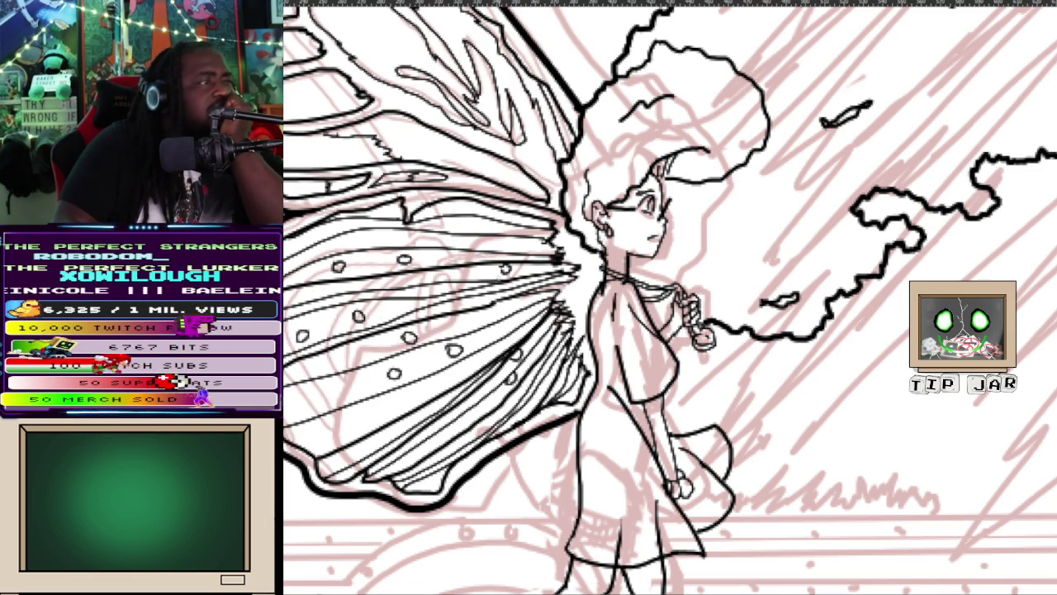
{"action": "mouse_move", "coordinate": [499, 273]}
{"action": "left_mouse_down"}
{"action": "mouse_move", "coordinate": [512, 276]}
{"action": "mouse_move", "coordinate": [512, 263]}
{"action": "left_mouse_up"}
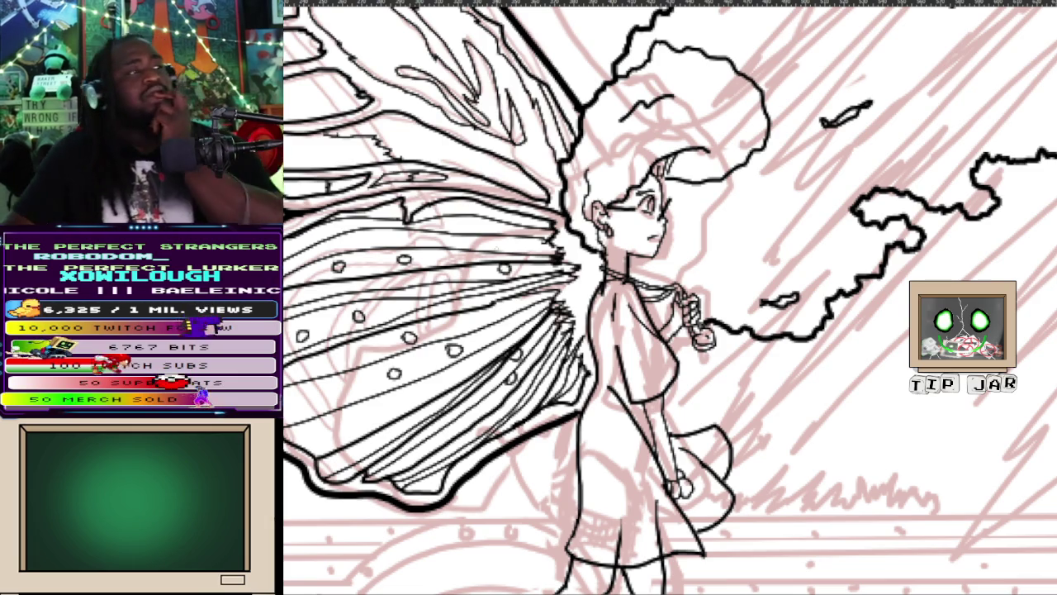
- Undo the recently added wing circles and zoom out to view the whole drawing
{"action": "scroll", "coordinate": [588, 298], "scroll_direction": "down", "scroll_amount": 5}
{"action": "scroll", "coordinate": [588, 298], "scroll_direction": "up", "scroll_amount": 1}
{"action": "scroll", "coordinate": [588, 297], "scroll_direction": "up", "scroll_amount": 1}
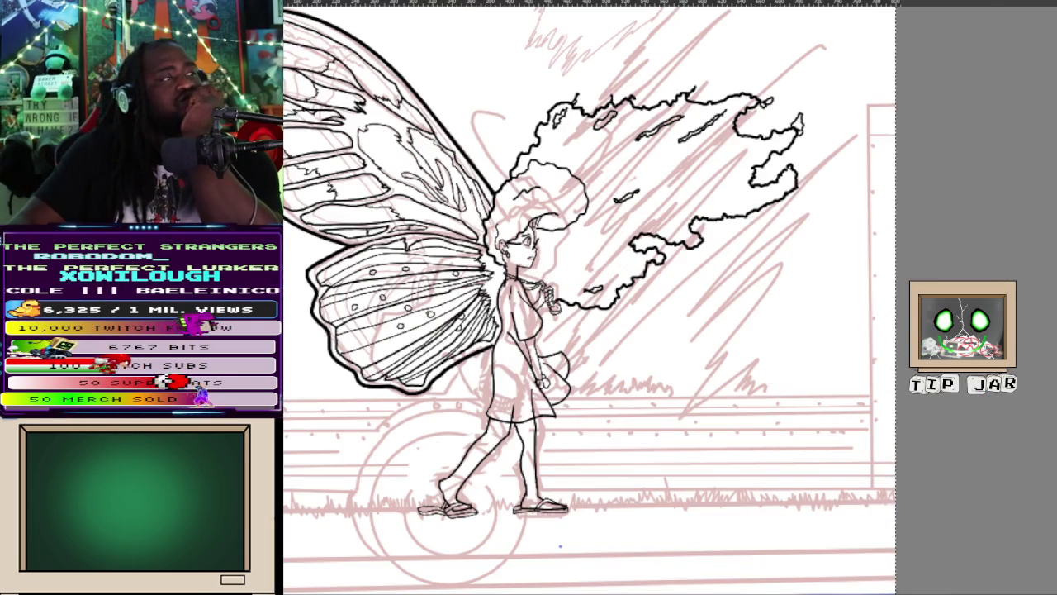
{"action": "scroll", "coordinate": [568, 218], "scroll_direction": "up", "scroll_amount": 1}
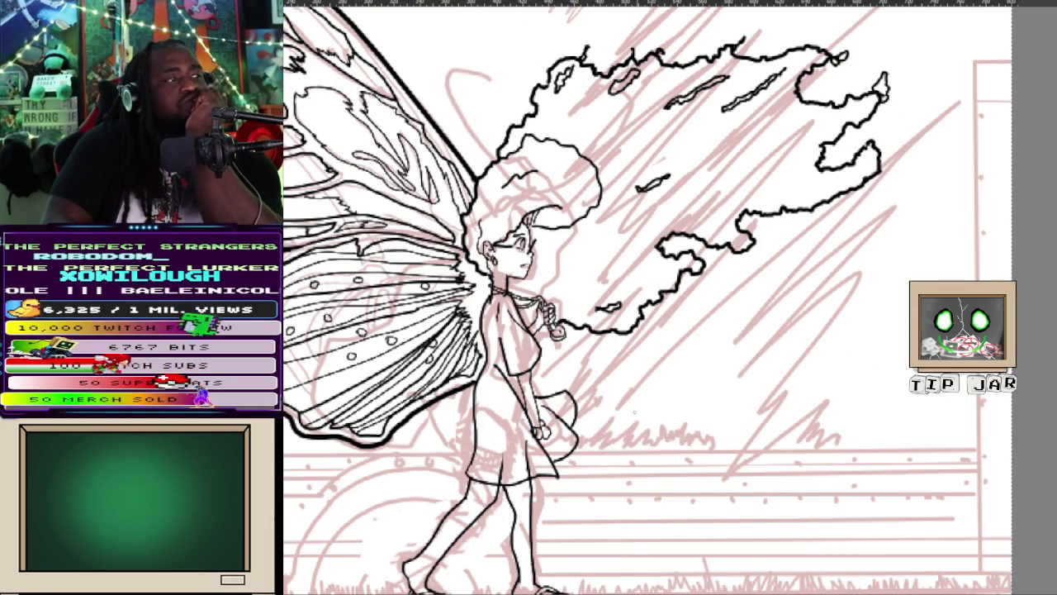
{"action": "key", "text": "ctrl+z"}
{"action": "key", "text": "ctrl+z"}
{"action": "key", "text": "ctrl+z"}
{"action": "key", "text": "ctrl+z"}
{"action": "key", "text": "ctrl+z"}
{"action": "key", "text": "ctrl+z"}
{"action": "key", "text": "ctrl+z"}
{"action": "key", "text": "ctrl+z"}
{"action": "key", "text": "ctrl+minus"}
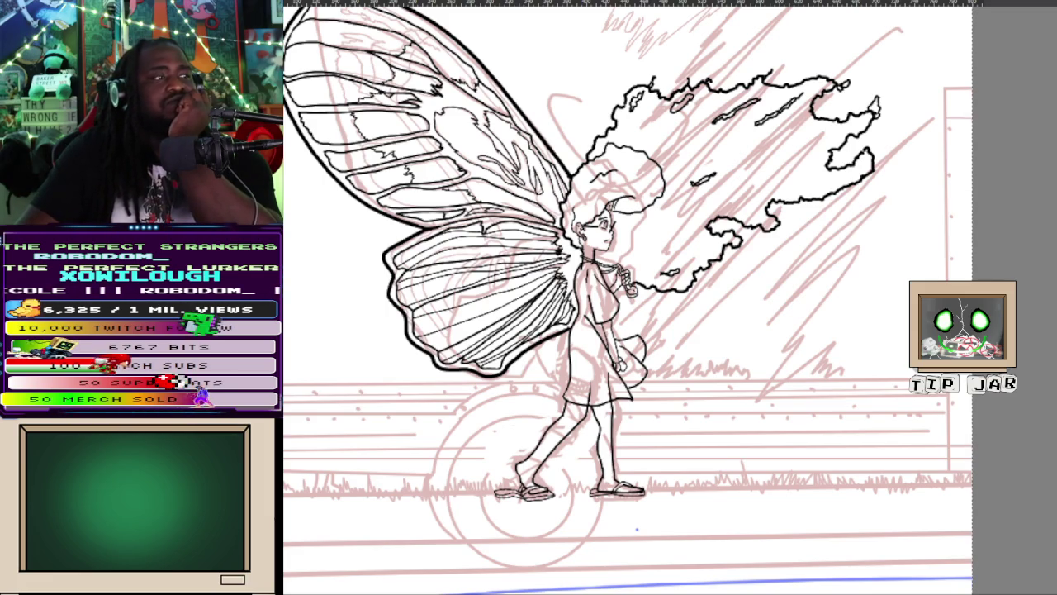
{"action": "key", "text": "ctrl+minus"}
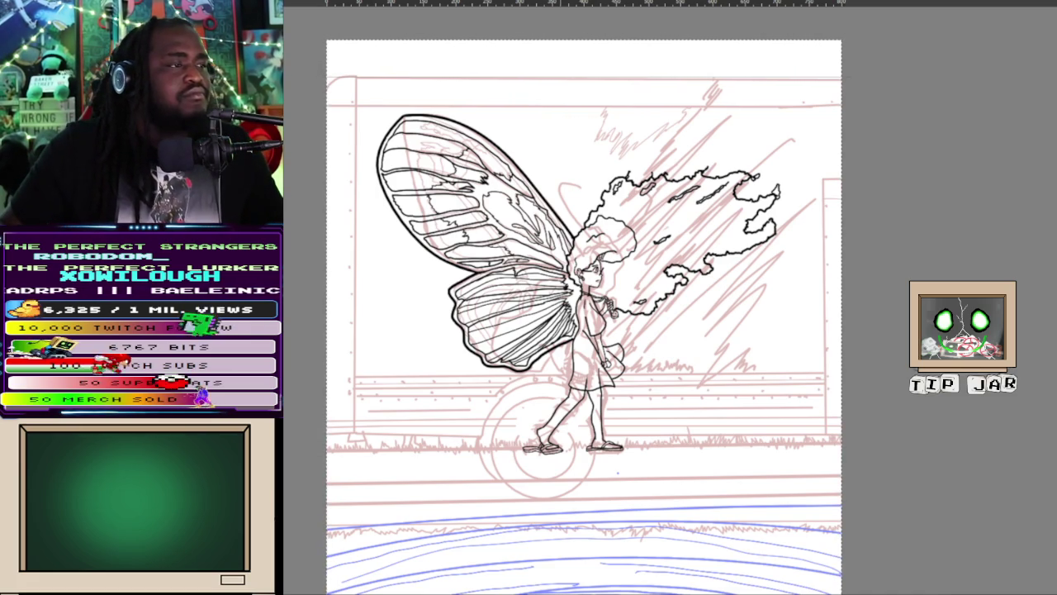
{"action": "scroll", "coordinate": [618, 472], "scroll_direction": "up", "scroll_amount": 3}
- Zoom in on the legs, then step the view out and back in on the figure
{"action": "scroll", "coordinate": [617, 472], "scroll_direction": "up", "scroll_amount": 2}
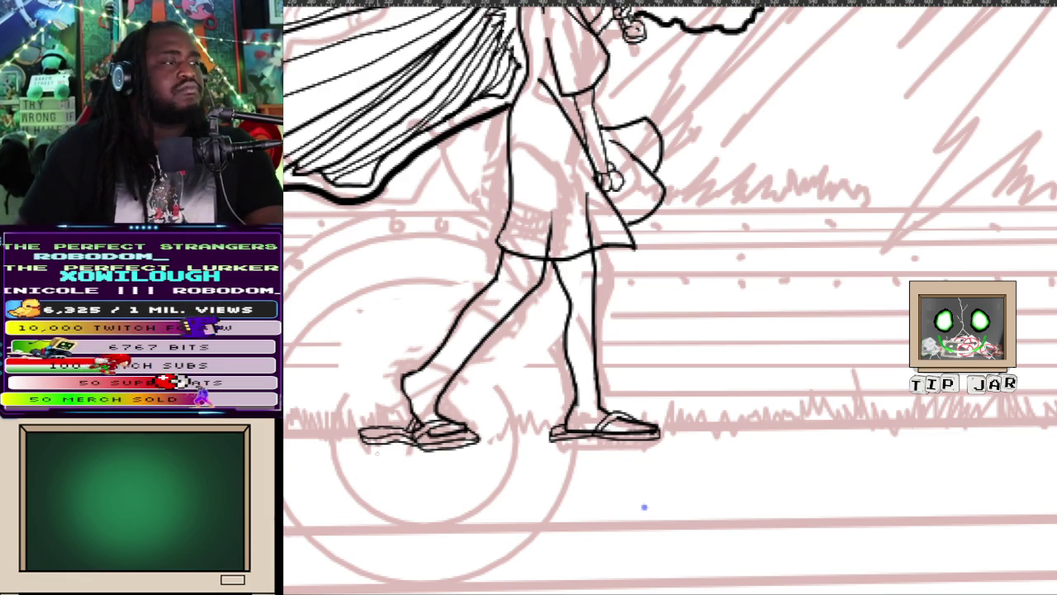
{"action": "key", "text": "ctrl+minus"}
{"action": "key", "text": "ctrl+plus"}
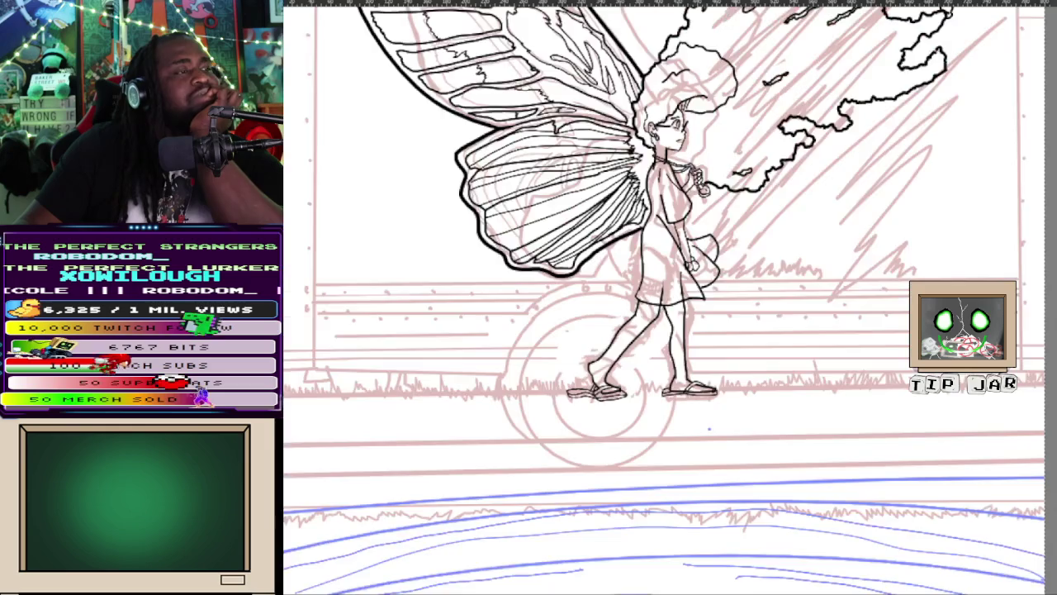
{"action": "scroll", "coordinate": [739, 444], "scroll_direction": "down", "scroll_amount": 3}
{"action": "scroll", "coordinate": [710, 429], "scroll_direction": "up", "scroll_amount": 3}
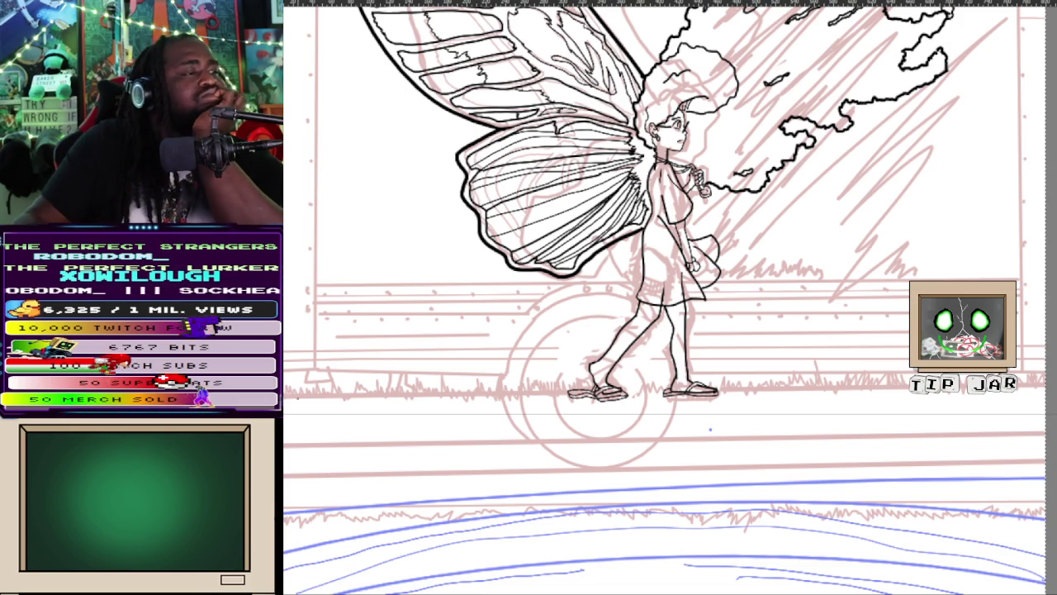
{"action": "scroll", "coordinate": [314, 413], "scroll_direction": "up", "scroll_amount": 5}
{"action": "scroll", "coordinate": [435, 420], "scroll_direction": "down", "scroll_amount": 3}
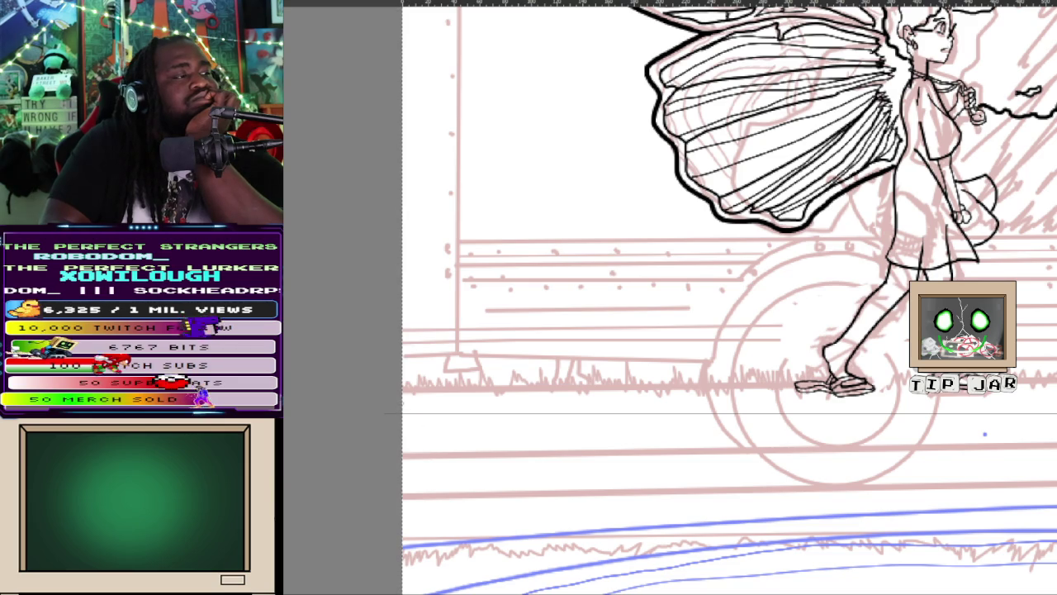
- Ink a jagged grass line along the ground from the left rightward, filling the gap left in it
{"action": "left_click_drag", "start_coordinate": [427, 410], "coordinate": [436, 405]}
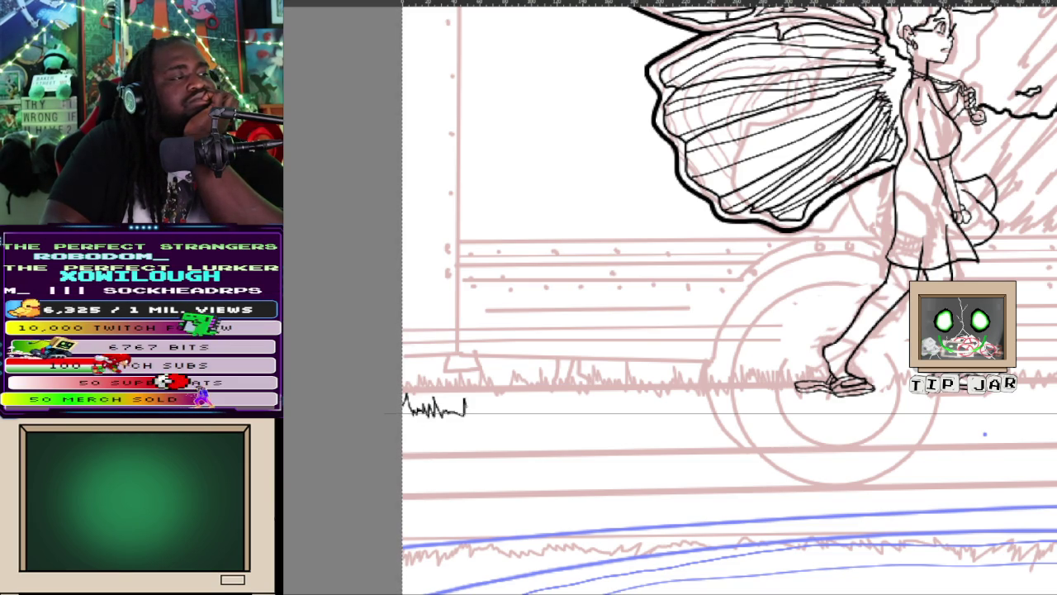
{"action": "mouse_move", "coordinate": [477, 408]}
{"action": "left_mouse_down"}
{"action": "mouse_move", "coordinate": [497, 393]}
{"action": "mouse_move", "coordinate": [519, 408]}
{"action": "mouse_move", "coordinate": [556, 403]}
{"action": "left_mouse_up"}
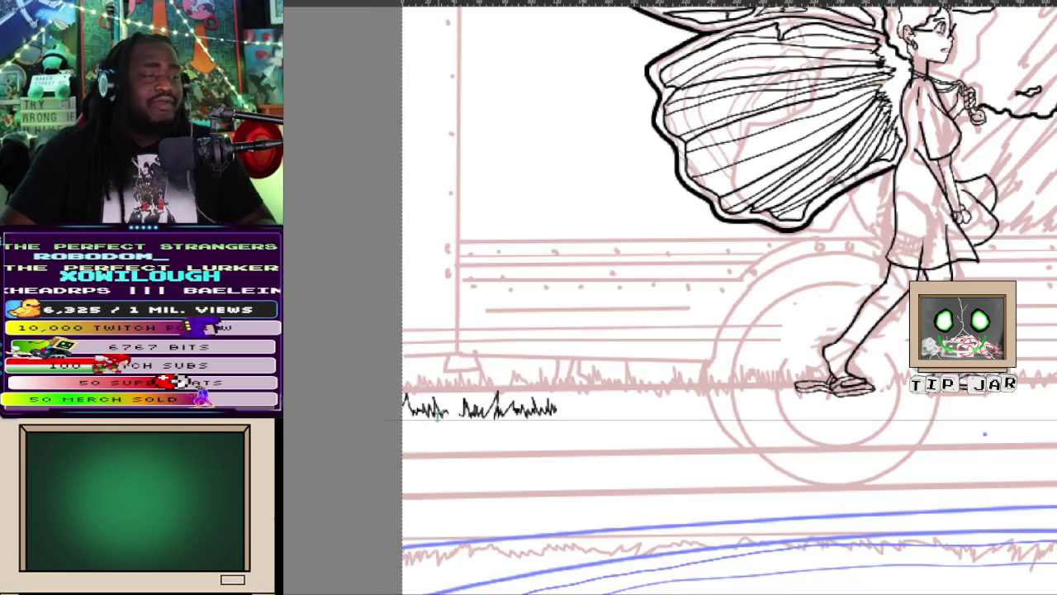
{"action": "scroll", "coordinate": [437, 416], "scroll_direction": "up", "scroll_amount": 2}
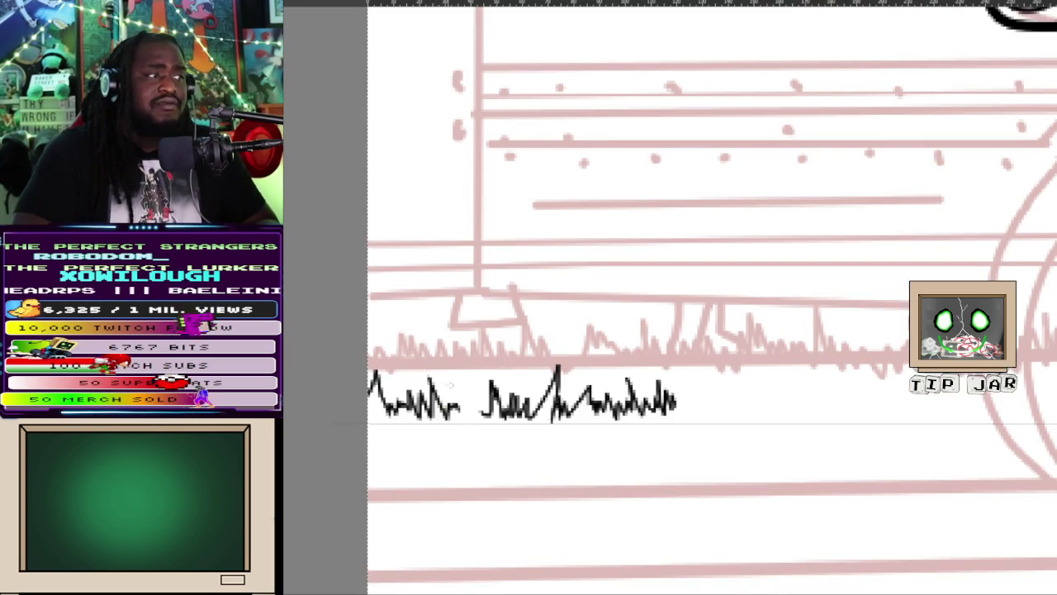
{"action": "left_click_drag", "start_coordinate": [460, 387], "coordinate": [467, 413]}
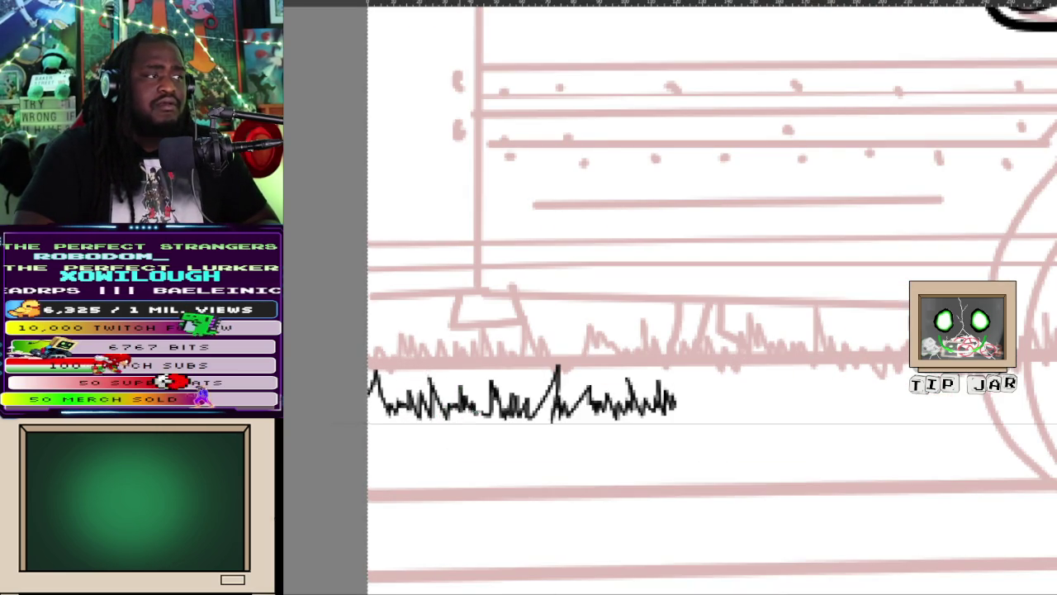
{"action": "left_click_drag", "start_coordinate": [682, 413], "coordinate": [700, 415]}
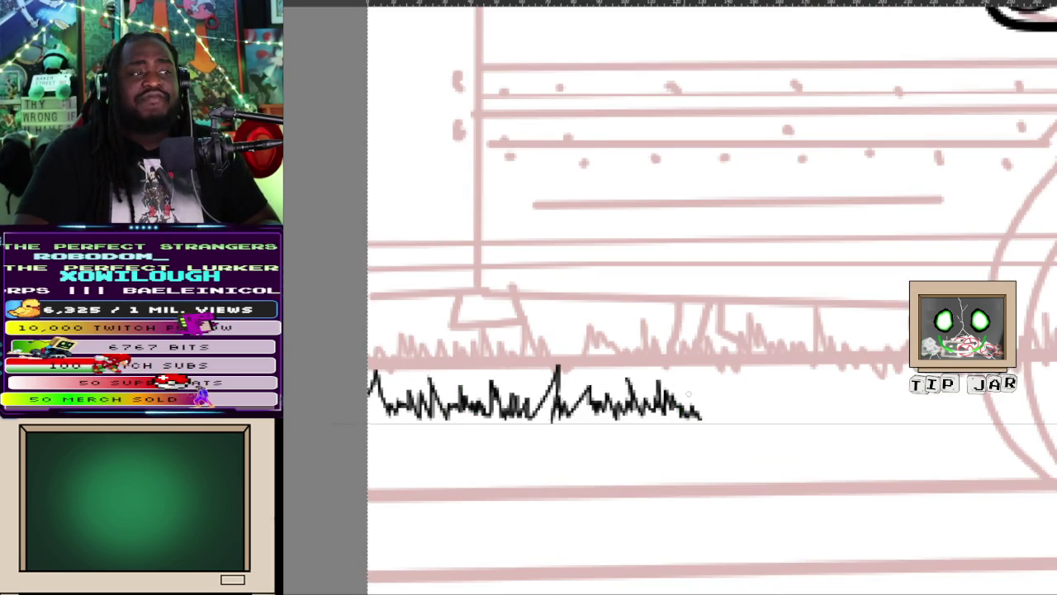
{"action": "mouse_move", "coordinate": [702, 416]}
{"action": "left_mouse_down"}
{"action": "mouse_move", "coordinate": [717, 398]}
{"action": "mouse_move", "coordinate": [819, 413]}
{"action": "mouse_move", "coordinate": [856, 404]}
{"action": "mouse_move", "coordinate": [873, 418]}
{"action": "left_mouse_up"}
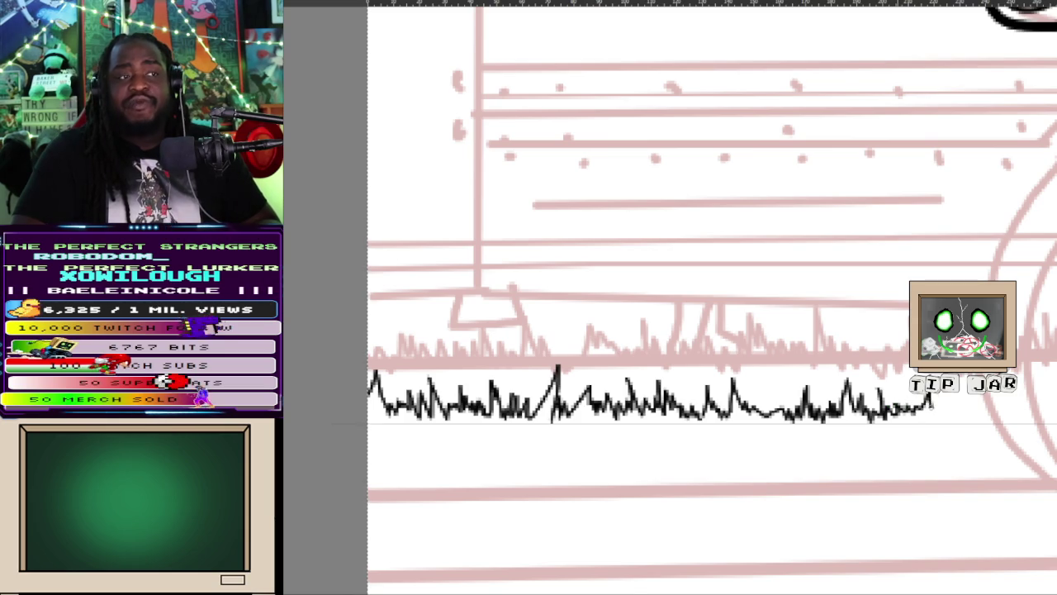
{"action": "left_click_drag", "start_coordinate": [956, 404], "coordinate": [1042, 409]}
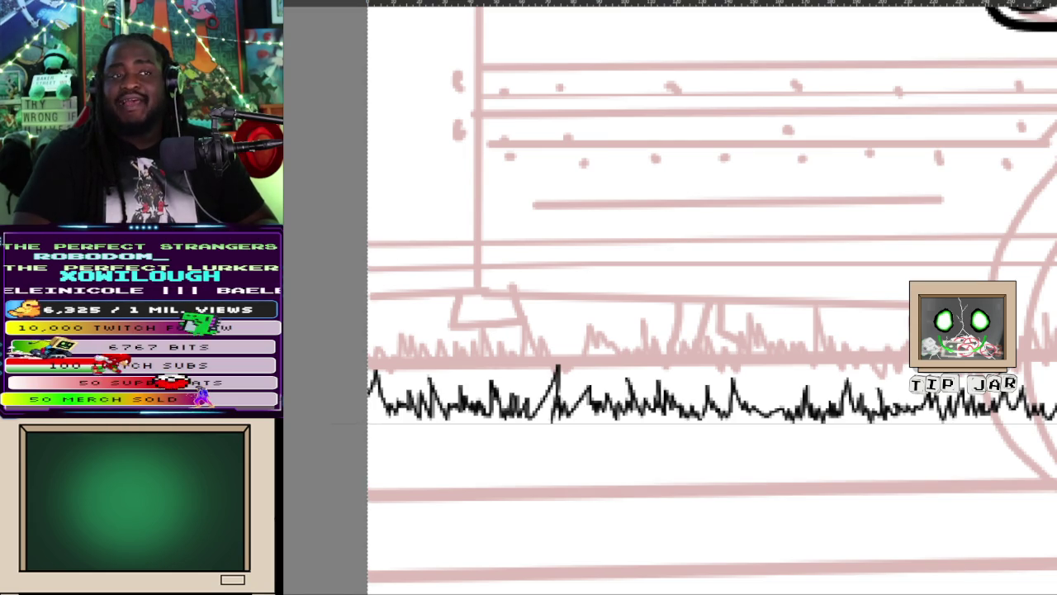
{"action": "scroll", "coordinate": [671, 297], "scroll_direction": "right", "scroll_amount": 5}
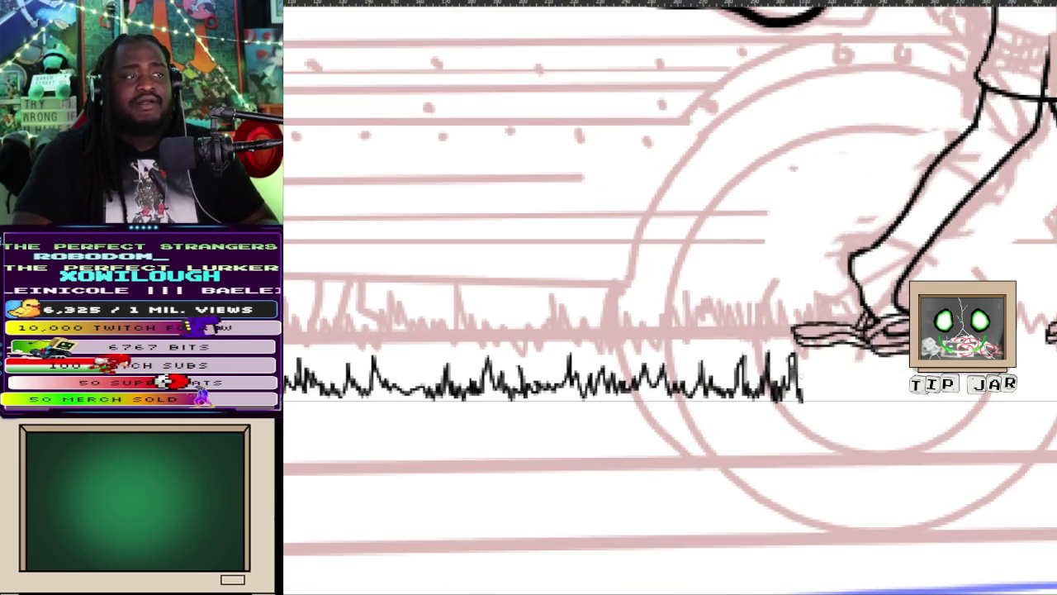
- Continue the zigzag grass line toward the wheel, then beneath the sandals and further right
{"action": "mouse_move", "coordinate": [802, 388]}
{"action": "left_mouse_down"}
{"action": "mouse_move", "coordinate": [822, 376]}
{"action": "mouse_move", "coordinate": [880, 391]}
{"action": "mouse_move", "coordinate": [908, 385]}
{"action": "left_mouse_up"}
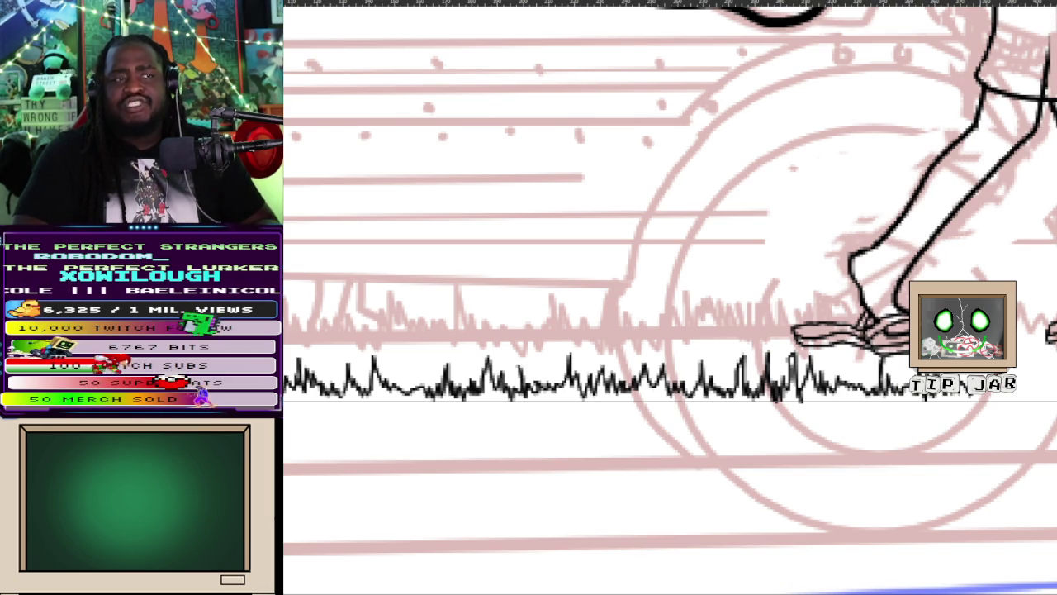
{"action": "mouse_move", "coordinate": [1017, 386]}
{"action": "left_mouse_down"}
{"action": "mouse_move", "coordinate": [1029, 364]}
{"action": "mouse_move", "coordinate": [1048, 394]}
{"action": "mouse_move", "coordinate": [1055, 364]}
{"action": "left_mouse_up"}
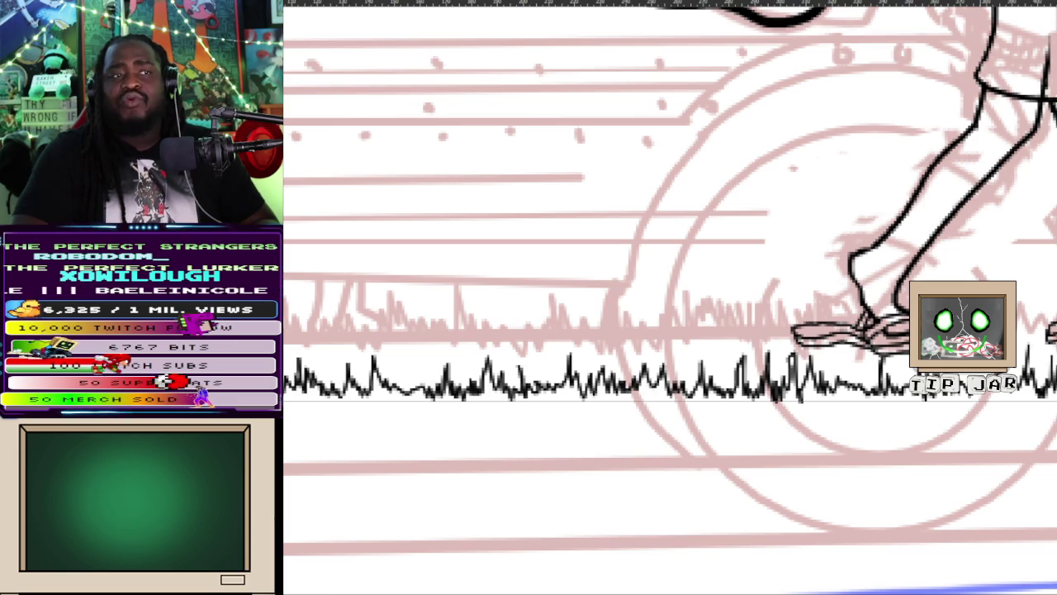
{"action": "scroll", "coordinate": [913, 484], "scroll_direction": "down", "scroll_amount": 3}
{"action": "left_click_drag", "start_coordinate": [914, 484], "coordinate": [804, 508]}
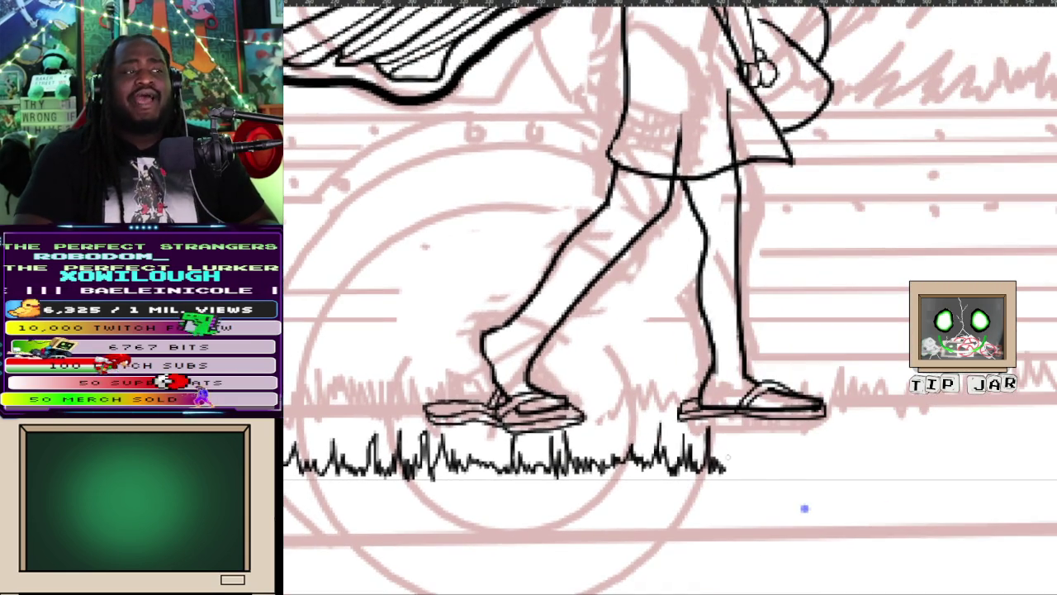
{"action": "left_click_drag", "start_coordinate": [727, 462], "coordinate": [826, 468]}
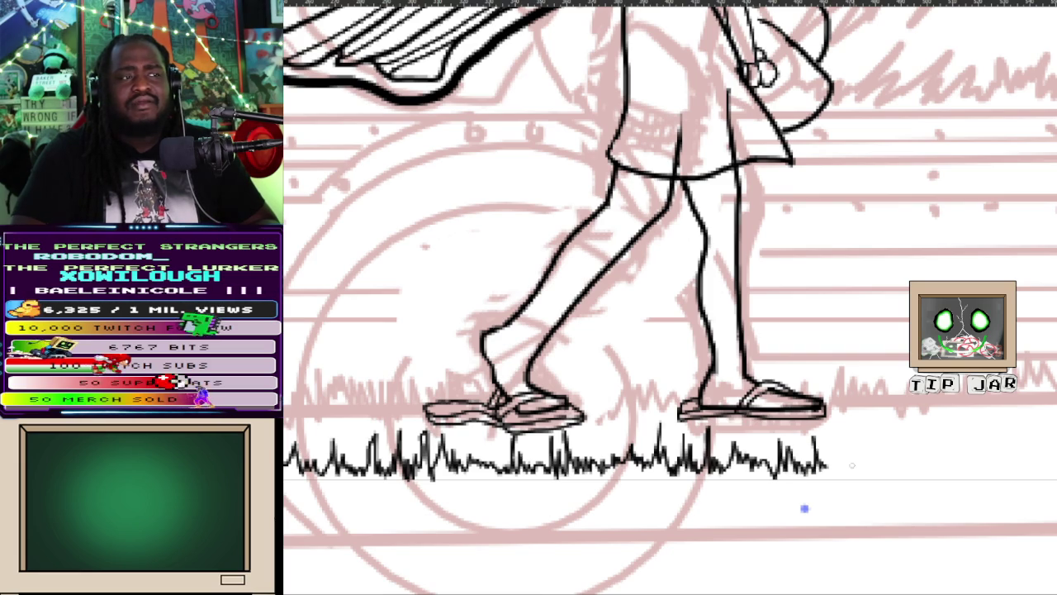
{"action": "left_click_drag", "start_coordinate": [838, 460], "coordinate": [984, 465]}
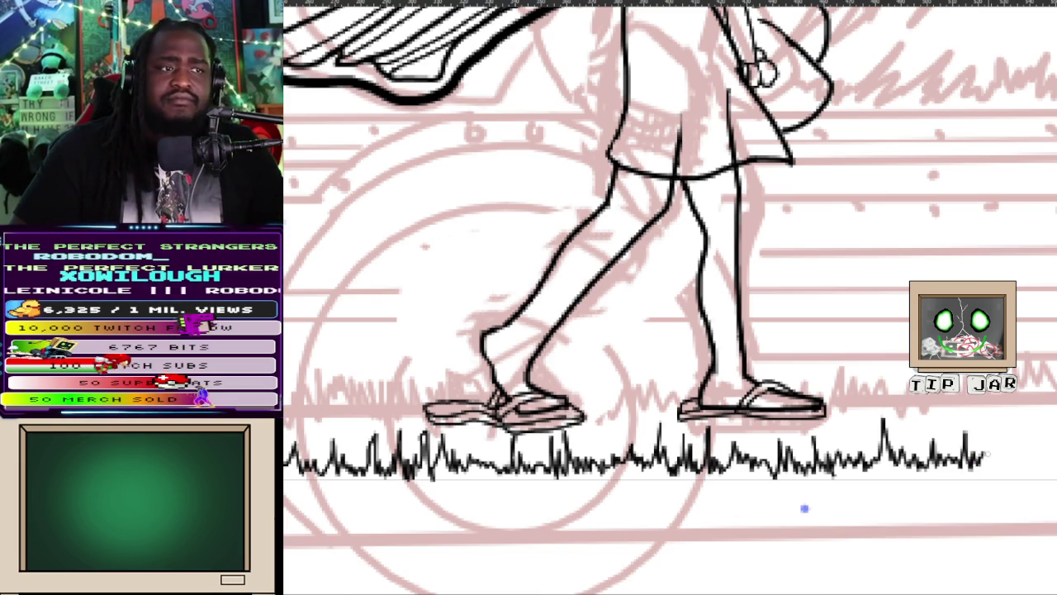
{"action": "left_click_drag", "start_coordinate": [984, 465], "coordinate": [1056, 461]}
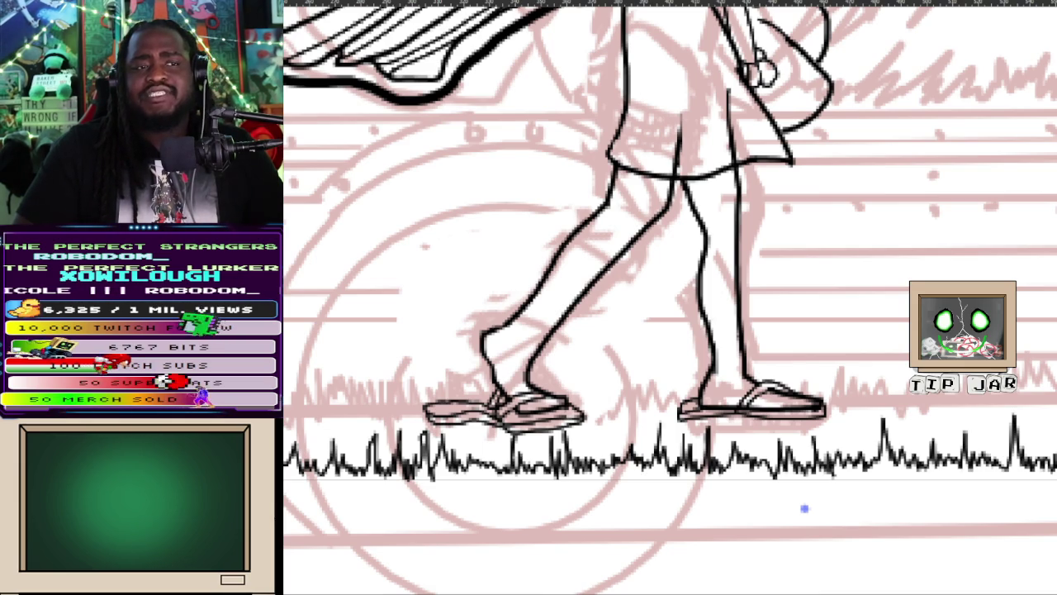
{"action": "mouse_move", "coordinate": [804, 508]}
{"action": "left_mouse_down"}
{"action": "mouse_move", "coordinate": [614, 484]}
{"action": "mouse_move", "coordinate": [394, 436]}
{"action": "mouse_move", "coordinate": [295, 436]}
{"action": "left_mouse_up"}
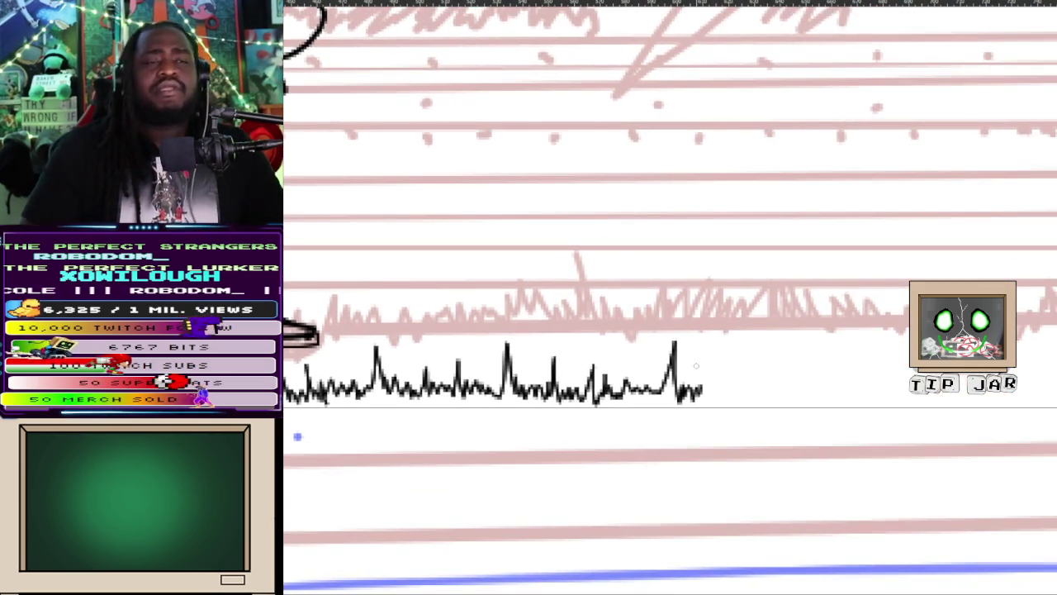
- Zoom out and carry the grass zigzag to the page's right edge, then fit the whole page
{"action": "key", "text": "minus"}
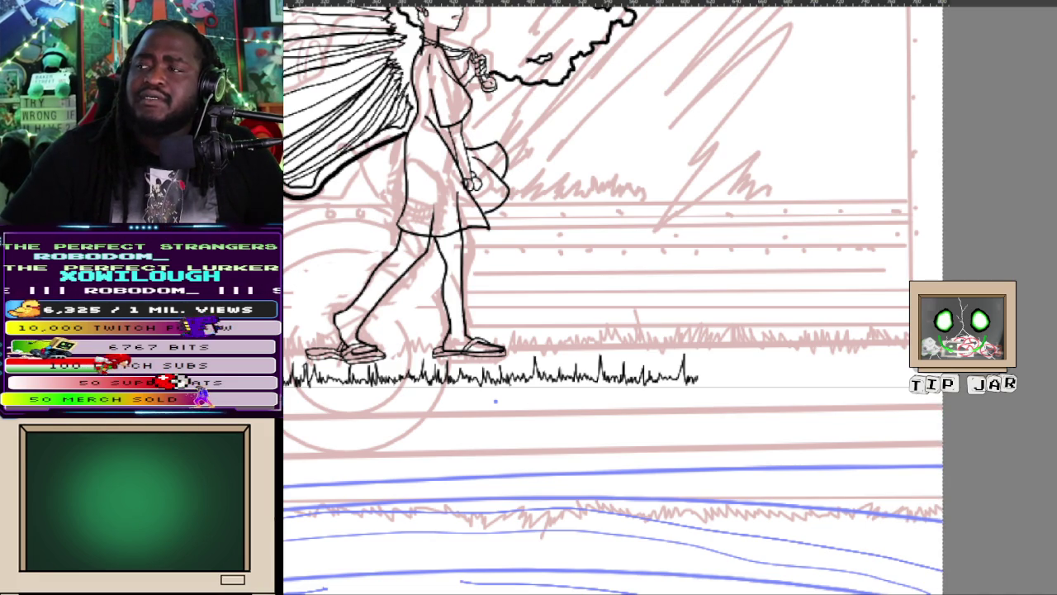
{"action": "mouse_move", "coordinate": [660, 433]}
{"action": "left_mouse_down"}
{"action": "mouse_move", "coordinate": [652, 429]}
{"action": "mouse_move", "coordinate": [677, 343]}
{"action": "left_mouse_up"}
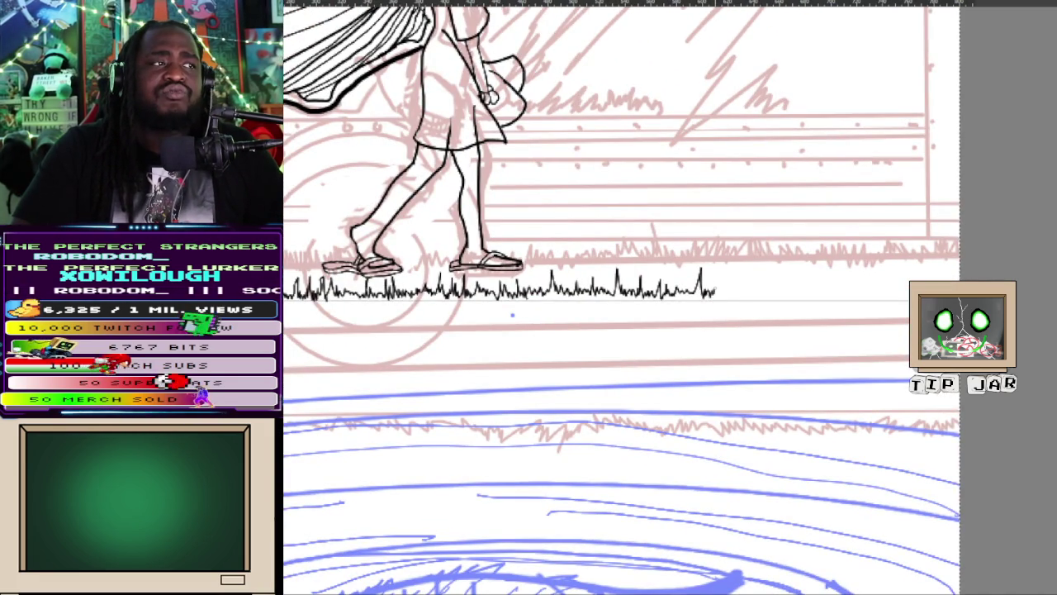
{"action": "left_click_drag", "start_coordinate": [722, 288], "coordinate": [868, 295]}
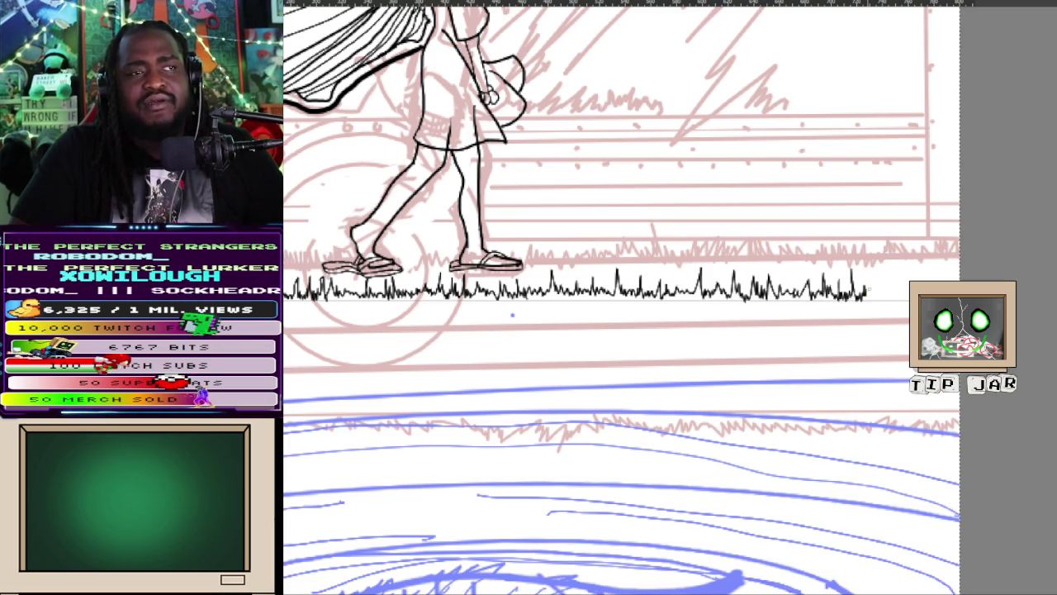
{"action": "mouse_move", "coordinate": [882, 290]}
{"action": "left_mouse_down"}
{"action": "mouse_move", "coordinate": [892, 275]}
{"action": "mouse_move", "coordinate": [924, 278]}
{"action": "left_mouse_up"}
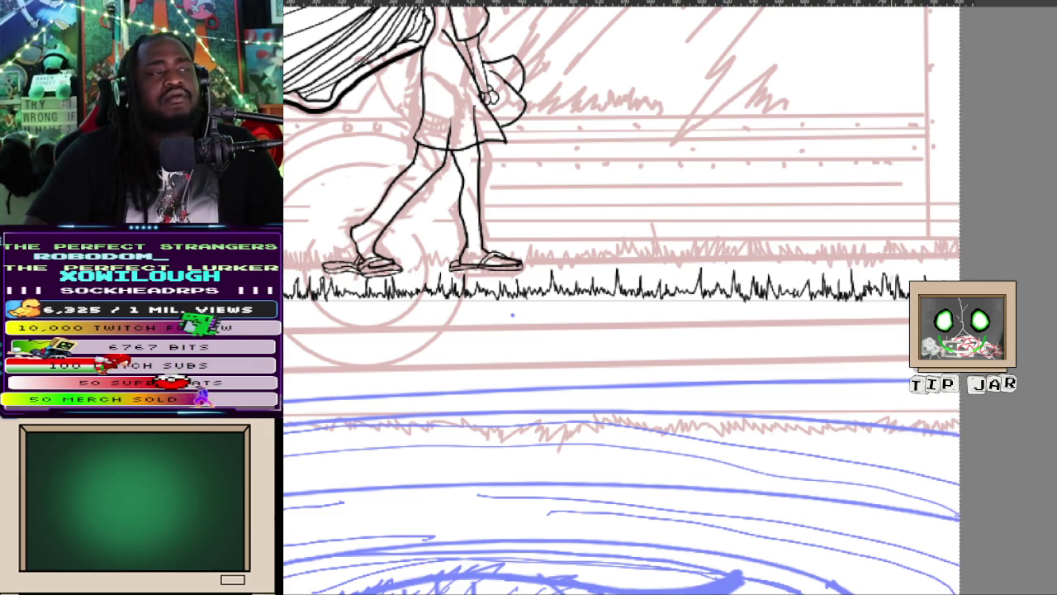
{"action": "key", "text": "ctrl+0"}
- Draw a small tuft of grass blades above the left end of the grass line
{"action": "scroll", "coordinate": [613, 272], "scroll_direction": "up", "scroll_amount": 5}
{"action": "scroll", "coordinate": [788, 291], "scroll_direction": "down", "scroll_amount": 1}
{"action": "scroll", "coordinate": [788, 291], "scroll_direction": "up", "scroll_amount": 1}
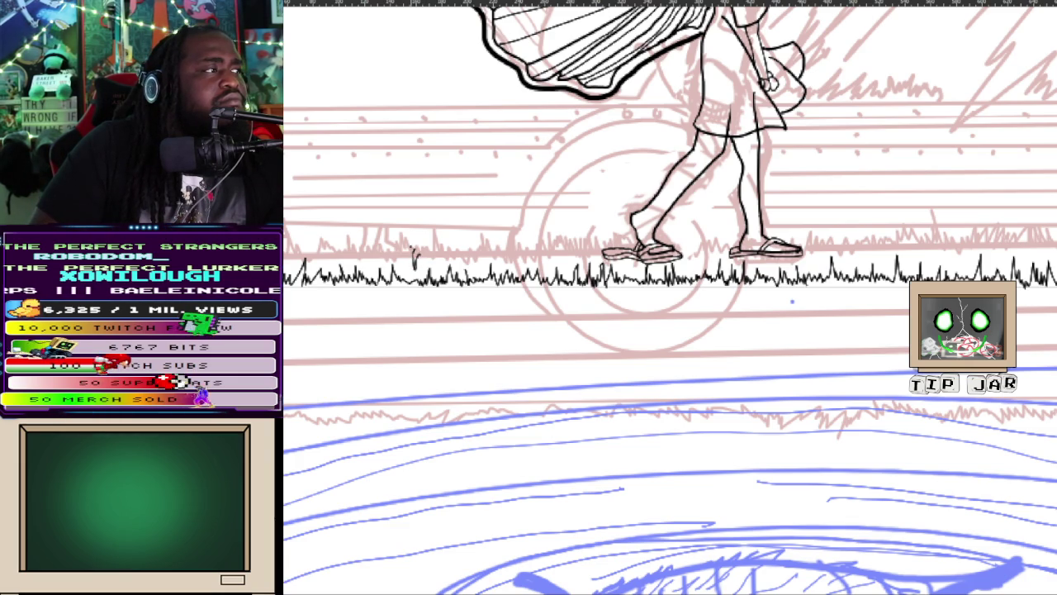
{"action": "mouse_move", "coordinate": [421, 250]}
{"action": "left_mouse_down"}
{"action": "mouse_move", "coordinate": [440, 219]}
{"action": "mouse_move", "coordinate": [447, 241]}
{"action": "left_mouse_up"}
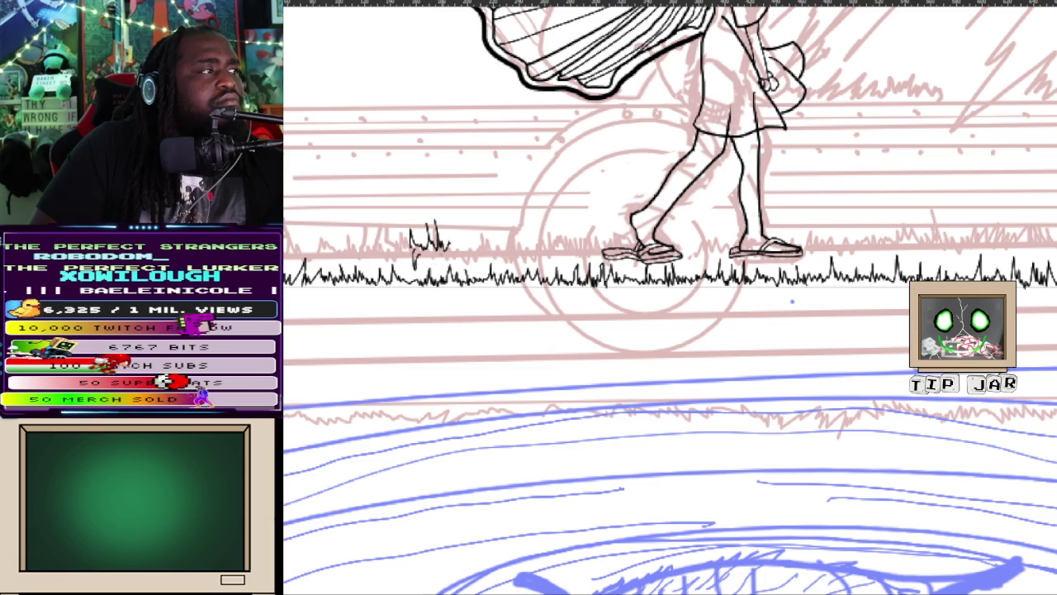
{"action": "left_click_drag", "start_coordinate": [420, 263], "coordinate": [429, 258]}
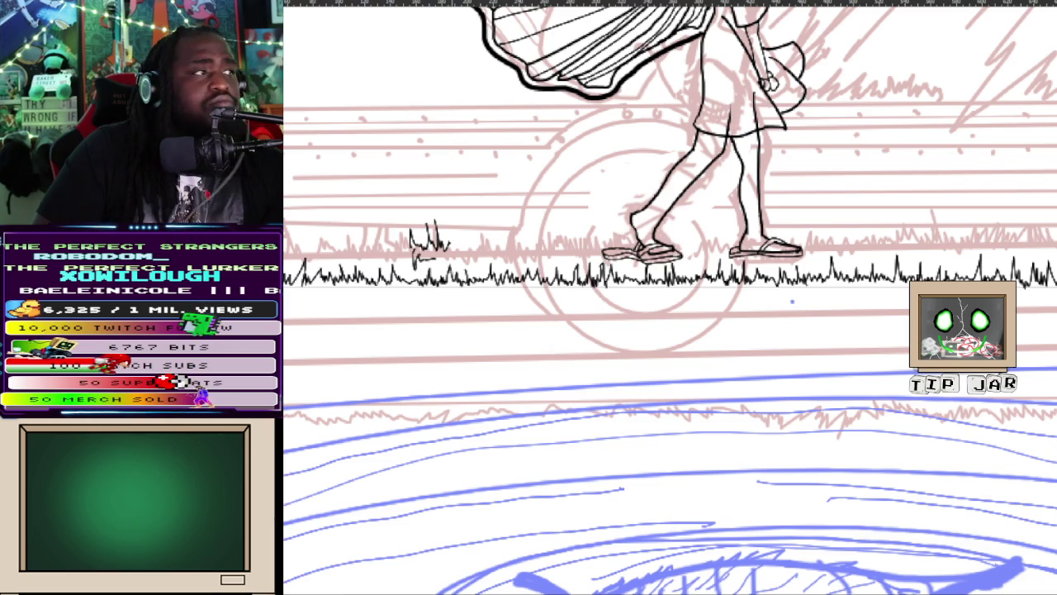
{"action": "left_click_drag", "start_coordinate": [436, 258], "coordinate": [454, 265]}
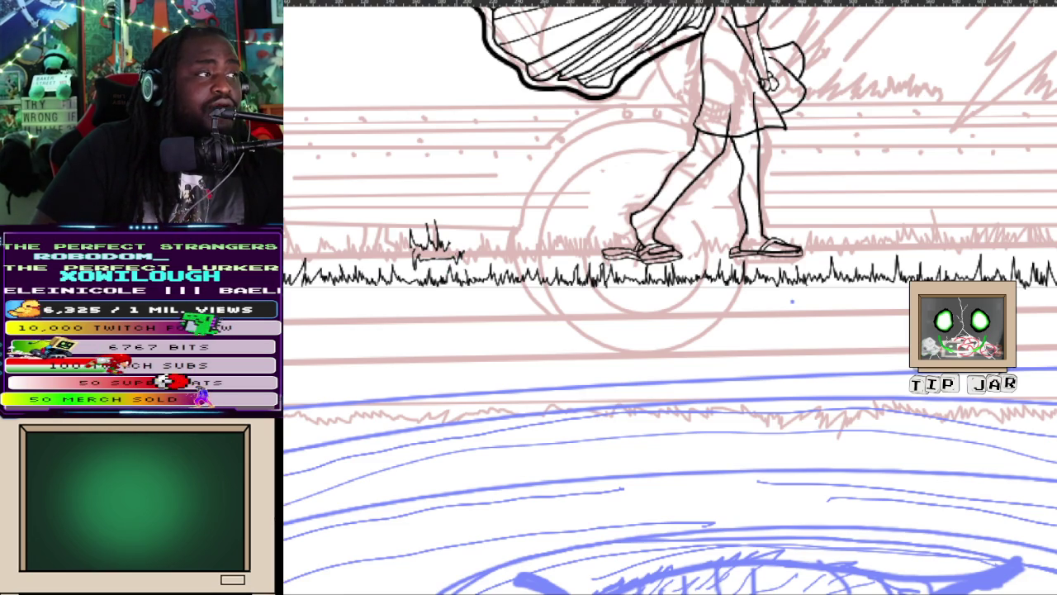
- Undo the last tuft stroke and lay a straight ruler guide along the ground, tilted to match
{"action": "key", "text": "ctrl+z"}
{"action": "key", "text": "ctrl+z"}
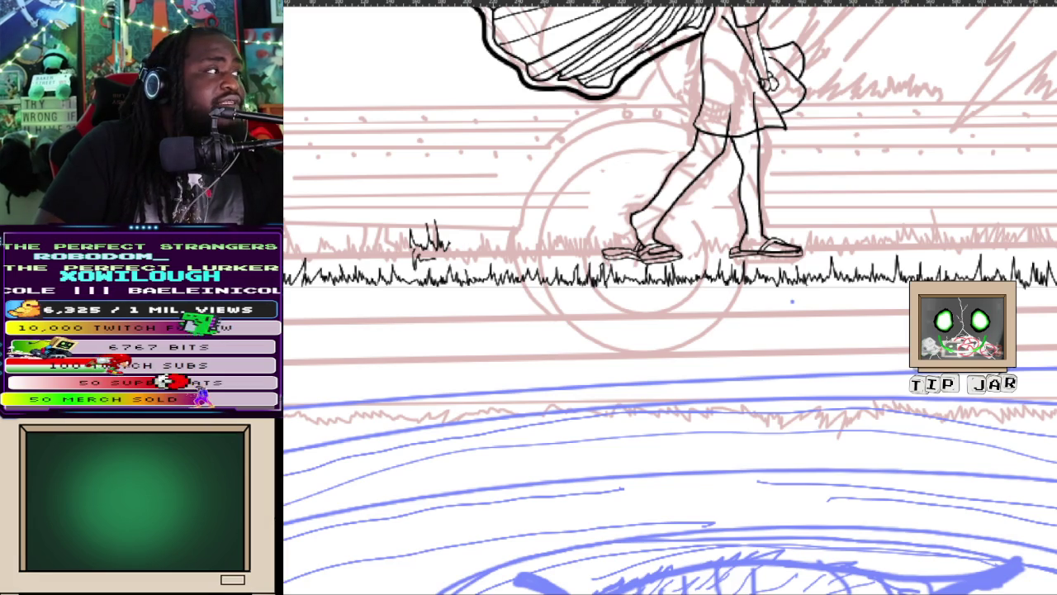
{"action": "left_click_drag", "start_coordinate": [289, 256], "coordinate": [875, 252]}
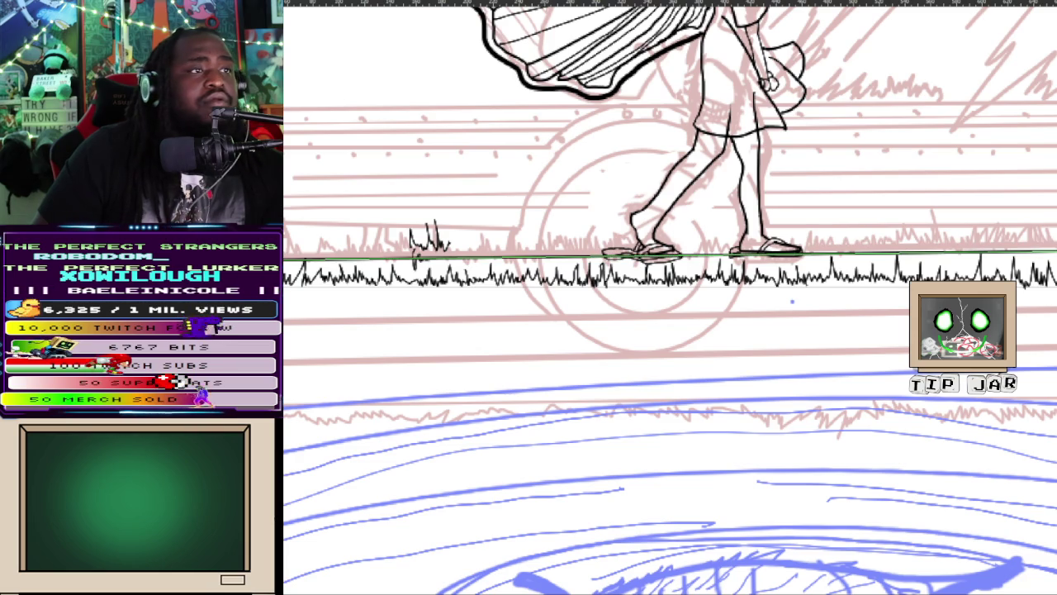
{"action": "left_click_drag", "start_coordinate": [991, 252], "coordinate": [991, 247]}
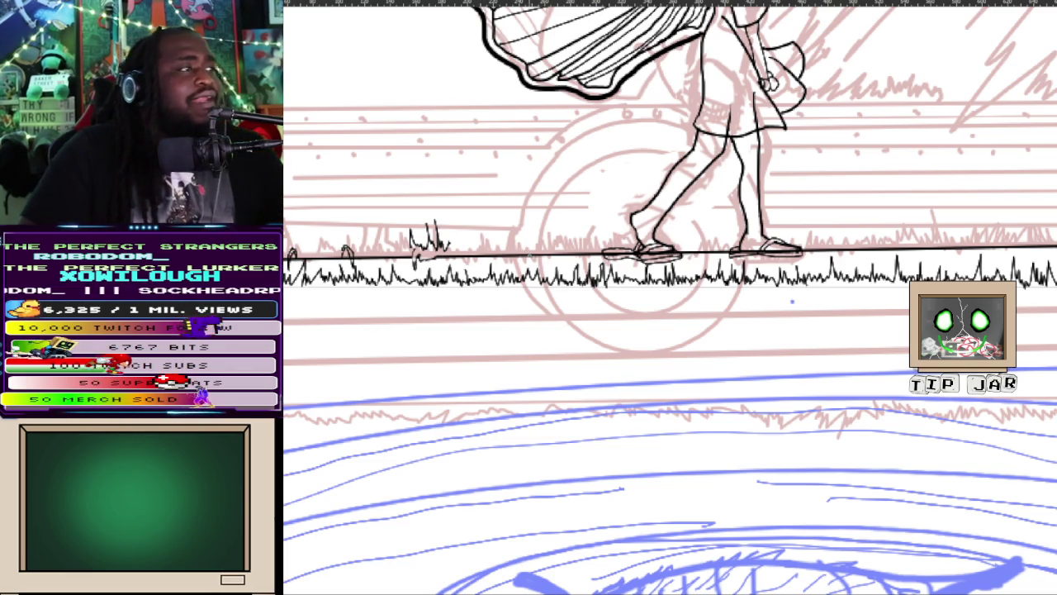
- Add two small grass blades on the ground line near the sandals
{"action": "left_click_drag", "start_coordinate": [524, 239], "coordinate": [534, 258]}
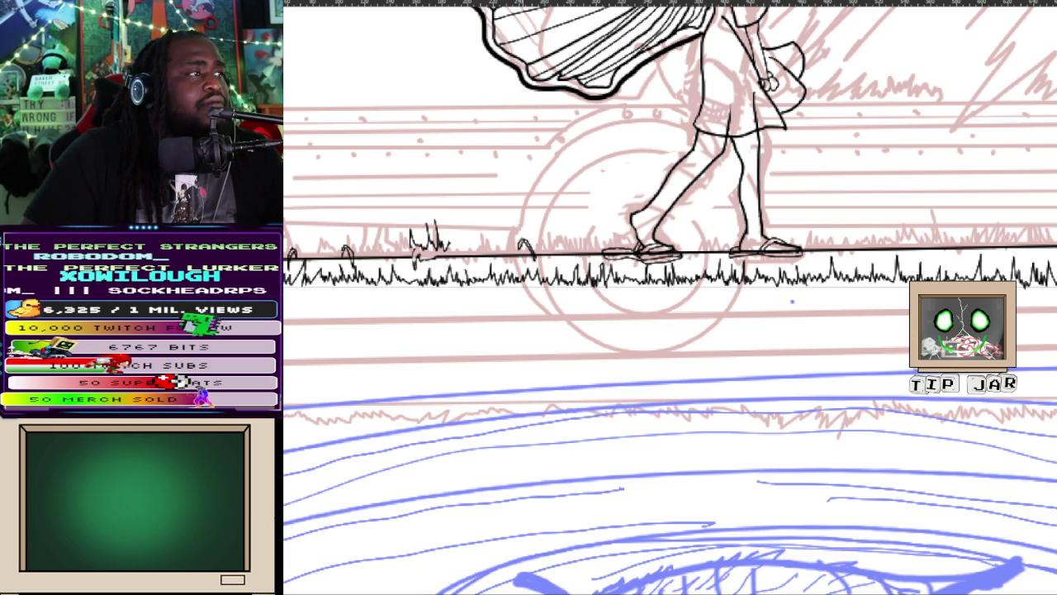
{"action": "left_click_drag", "start_coordinate": [509, 235], "coordinate": [522, 242]}
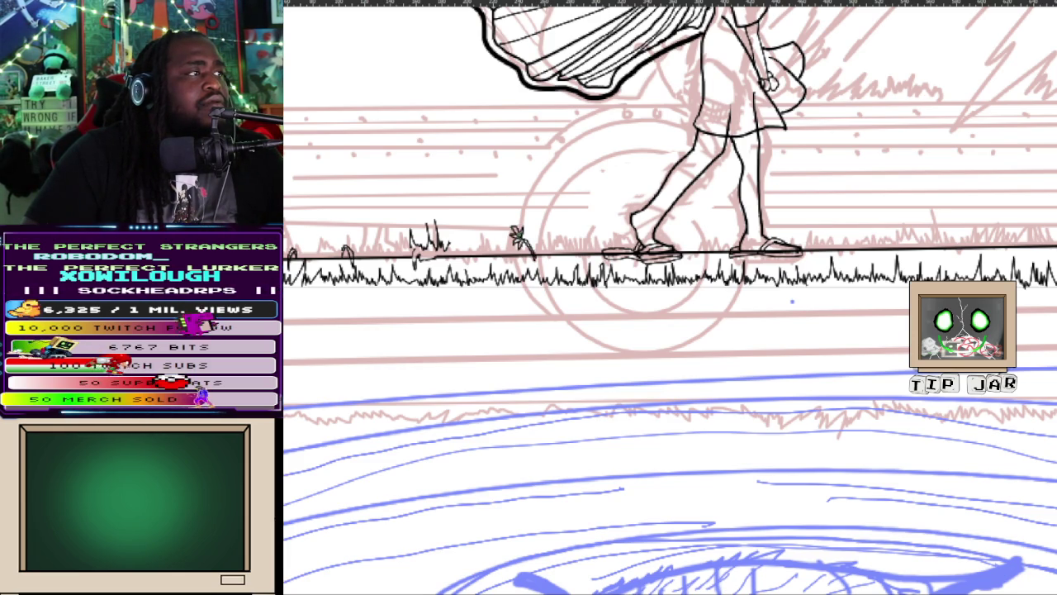
- Ink a small leafy flower sprig with a stem on the ground line, left of the girl's feet
{"action": "left_click_drag", "start_coordinate": [523, 238], "coordinate": [533, 230]}
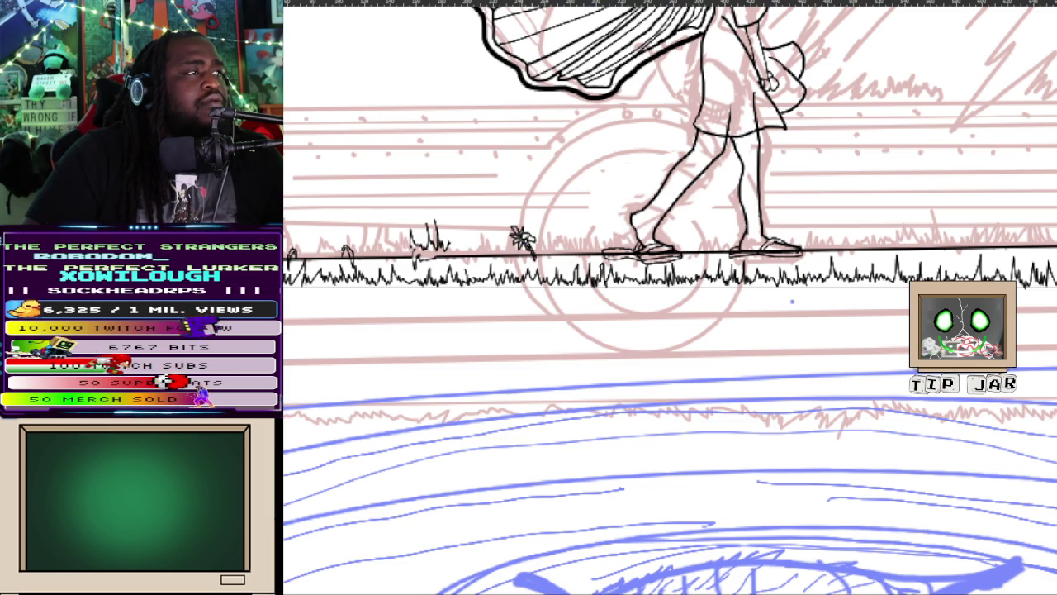
{"action": "key", "text": "ctrl+z"}
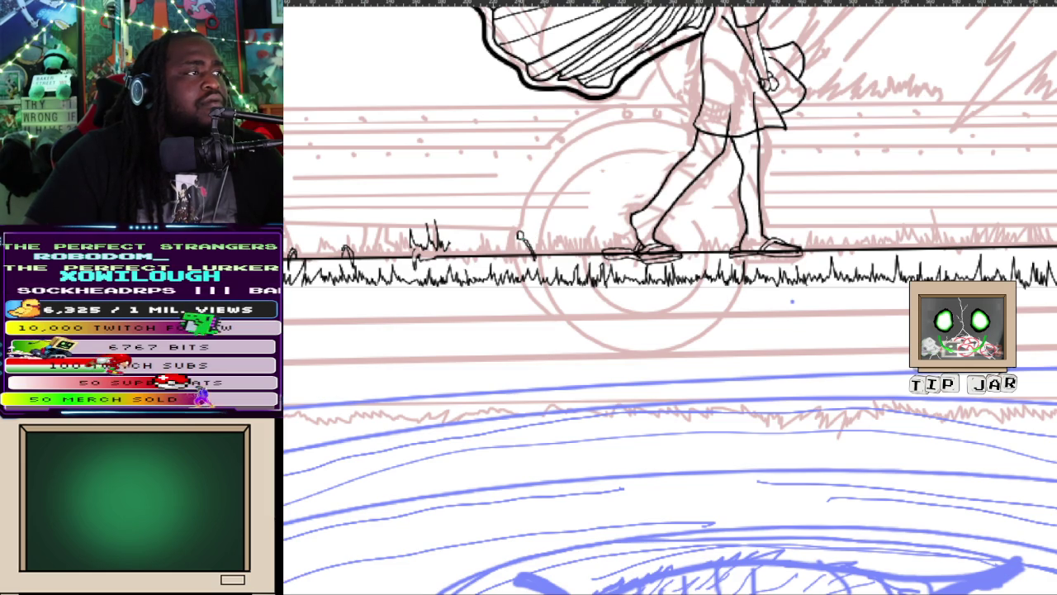
{"action": "key", "text": "ctrl+z"}
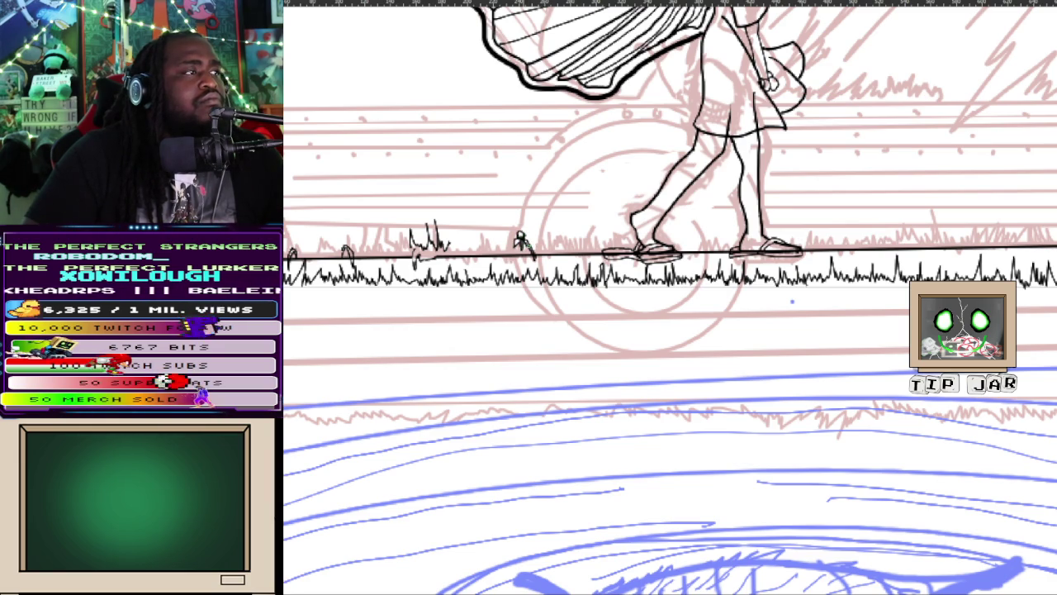
{"action": "left_click_drag", "start_coordinate": [527, 243], "coordinate": [536, 238]}
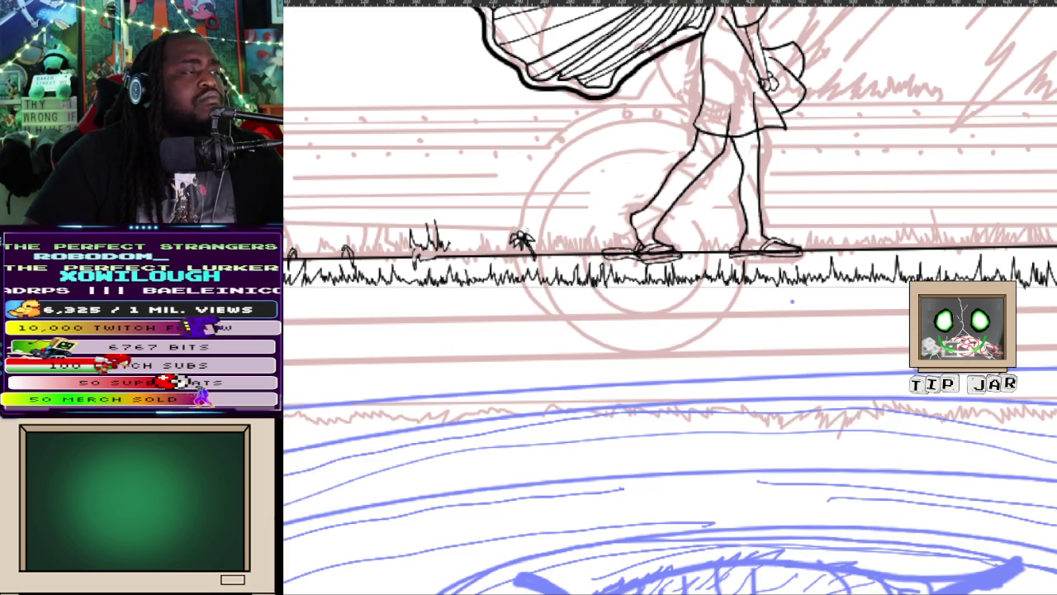
{"action": "left_click_drag", "start_coordinate": [515, 238], "coordinate": [524, 225]}
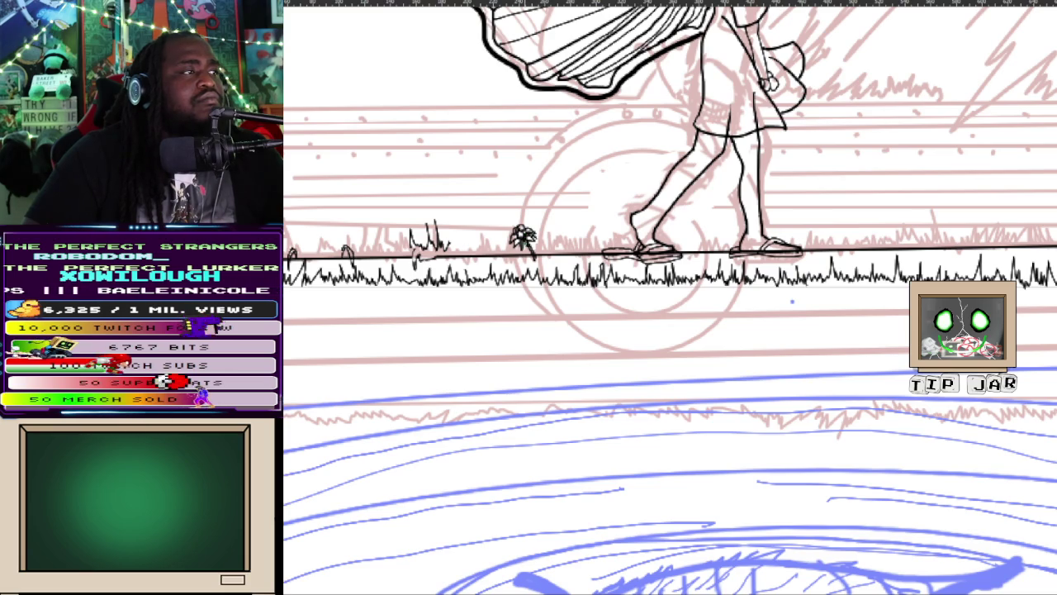
{"action": "mouse_move", "coordinate": [523, 260]}
{"action": "left_mouse_down"}
{"action": "mouse_move", "coordinate": [540, 247]}
{"action": "mouse_move", "coordinate": [550, 255]}
{"action": "left_mouse_up"}
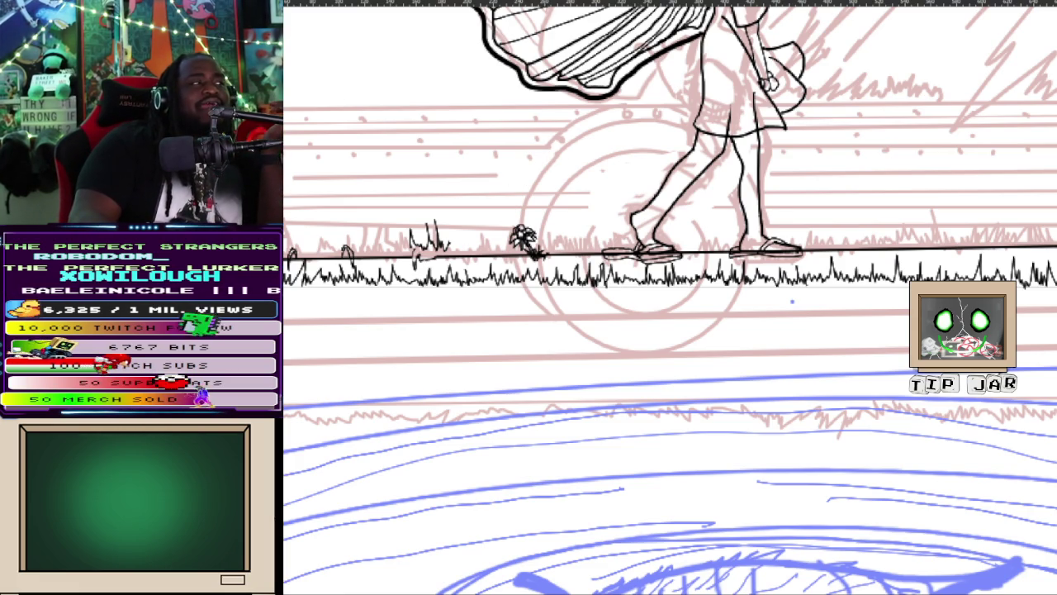
- Ink grass-blade clusters with a tall blade along the ground line from the left edge
{"action": "mouse_move", "coordinate": [286, 255]}
{"action": "left_mouse_down"}
{"action": "mouse_move", "coordinate": [300, 221]}
{"action": "mouse_move", "coordinate": [341, 239]}
{"action": "left_mouse_up"}
{"action": "mouse_move", "coordinate": [342, 248]}
{"action": "left_mouse_down"}
{"action": "mouse_move", "coordinate": [343, 226]}
{"action": "mouse_move", "coordinate": [359, 245]}
{"action": "left_mouse_up"}
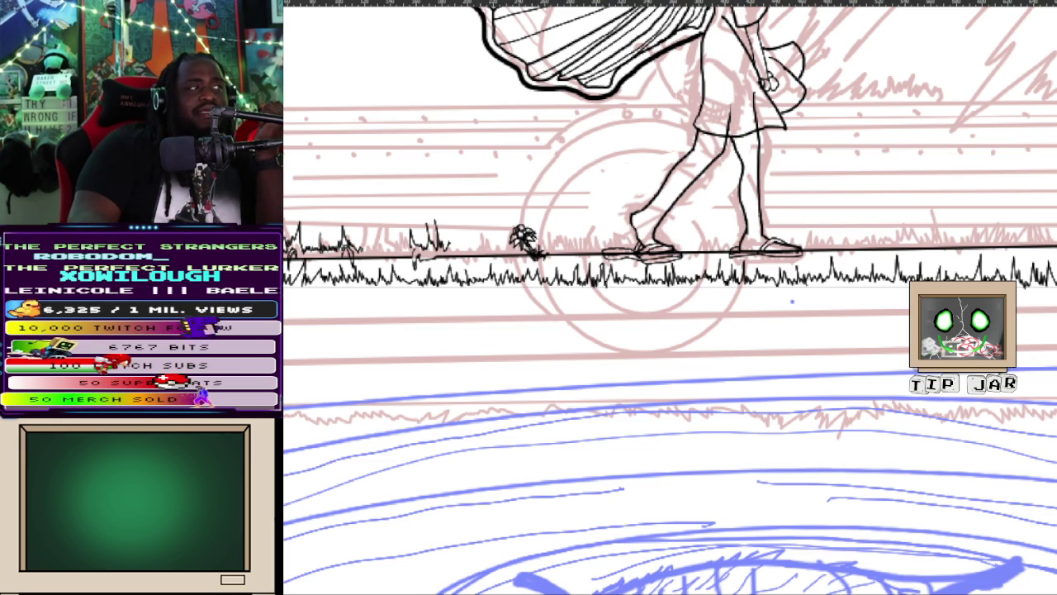
{"action": "left_click_drag", "start_coordinate": [374, 253], "coordinate": [377, 243]}
{"action": "left_click_drag", "start_coordinate": [378, 251], "coordinate": [384, 227]}
{"action": "mouse_move", "coordinate": [385, 247]}
{"action": "left_mouse_down"}
{"action": "mouse_move", "coordinate": [386, 220]}
{"action": "mouse_move", "coordinate": [396, 245]}
{"action": "mouse_move", "coordinate": [408, 244]}
{"action": "left_mouse_up"}
{"action": "mouse_move", "coordinate": [476, 248]}
{"action": "left_mouse_down"}
{"action": "mouse_move", "coordinate": [459, 236]}
{"action": "mouse_move", "coordinate": [466, 230]}
{"action": "mouse_move", "coordinate": [504, 238]}
{"action": "left_mouse_up"}
{"action": "key", "text": "ctrl+z"}
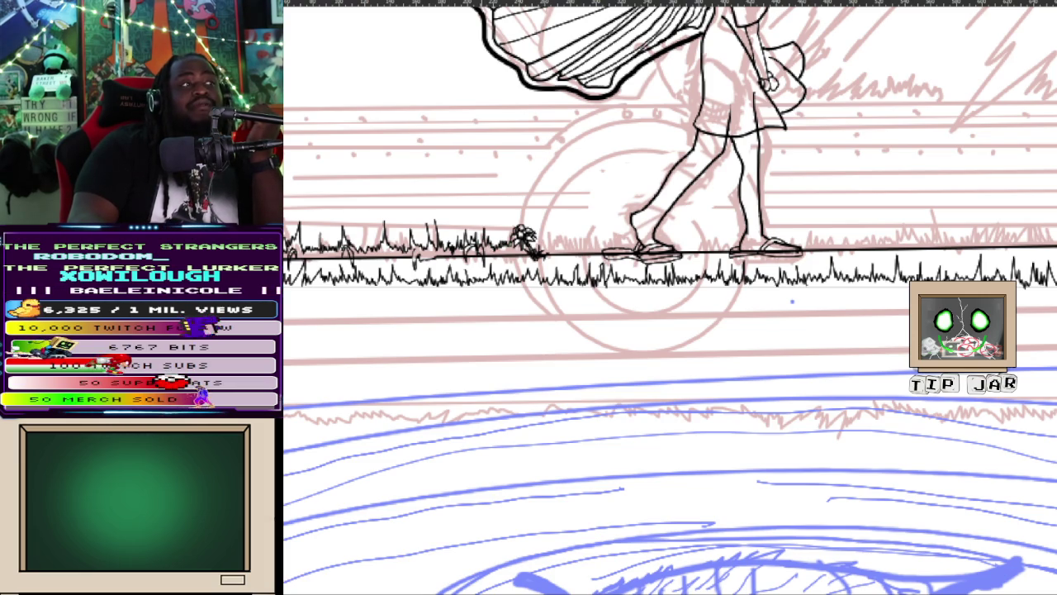
- Continue the grass blades past the sprig, up to and between the girl's feet
{"action": "mouse_move", "coordinate": [545, 247]}
{"action": "left_mouse_down"}
{"action": "mouse_move", "coordinate": [550, 223]}
{"action": "mouse_move", "coordinate": [567, 241]}
{"action": "mouse_move", "coordinate": [600, 226]}
{"action": "left_mouse_up"}
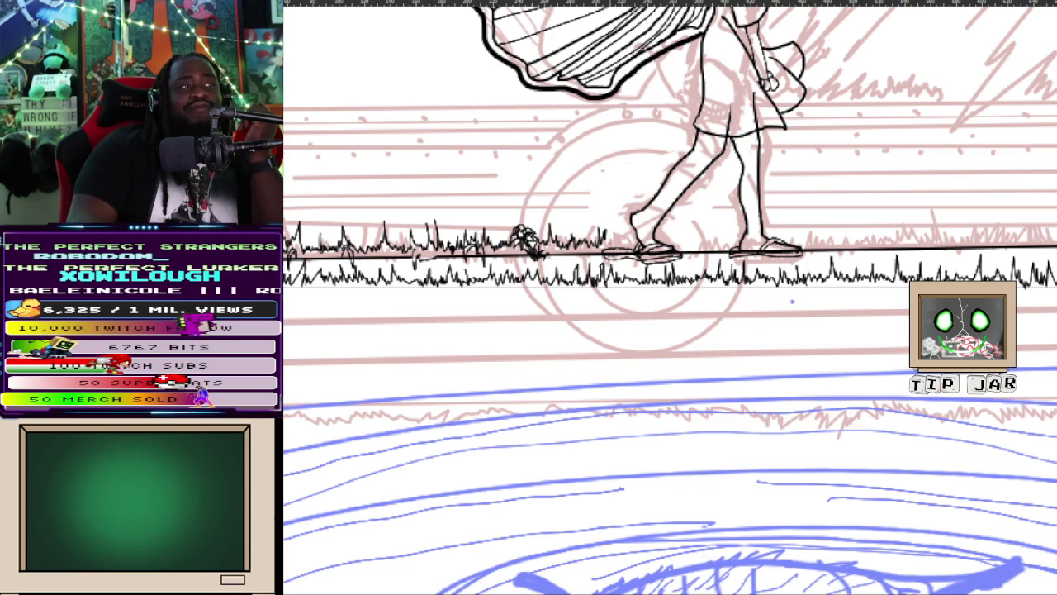
{"action": "mouse_move", "coordinate": [609, 247]}
{"action": "left_mouse_down"}
{"action": "mouse_move", "coordinate": [618, 220]}
{"action": "mouse_move", "coordinate": [625, 230]}
{"action": "left_mouse_up"}
{"action": "left_click_drag", "start_coordinate": [626, 248], "coordinate": [630, 239]}
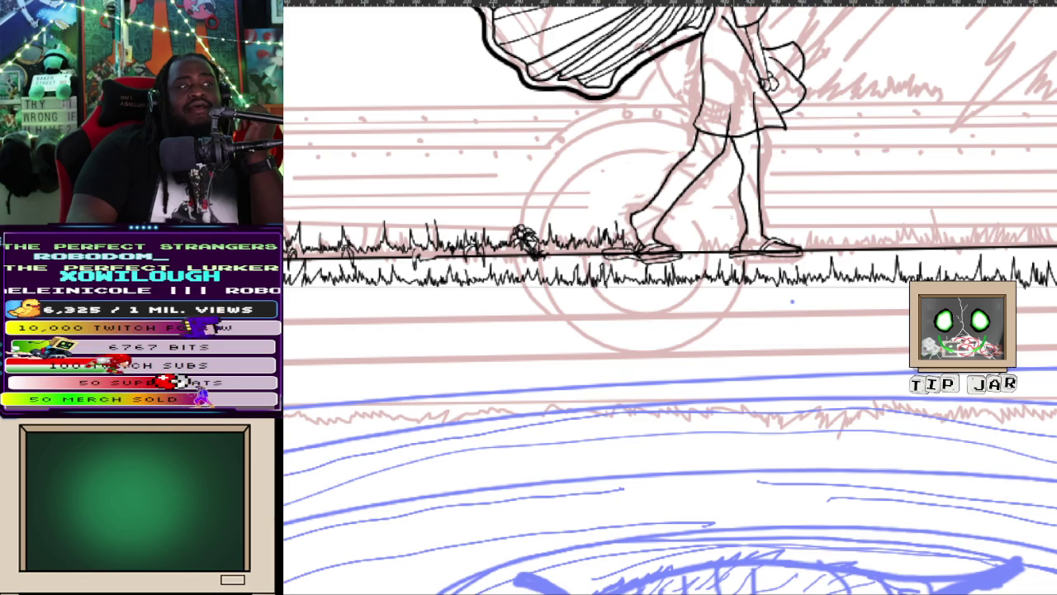
{"action": "left_click_drag", "start_coordinate": [635, 249], "coordinate": [650, 228]}
{"action": "left_click_drag", "start_coordinate": [652, 246], "coordinate": [657, 234]}
{"action": "left_click_drag", "start_coordinate": [661, 246], "coordinate": [676, 227]}
{"action": "left_click_drag", "start_coordinate": [676, 250], "coordinate": [678, 237]}
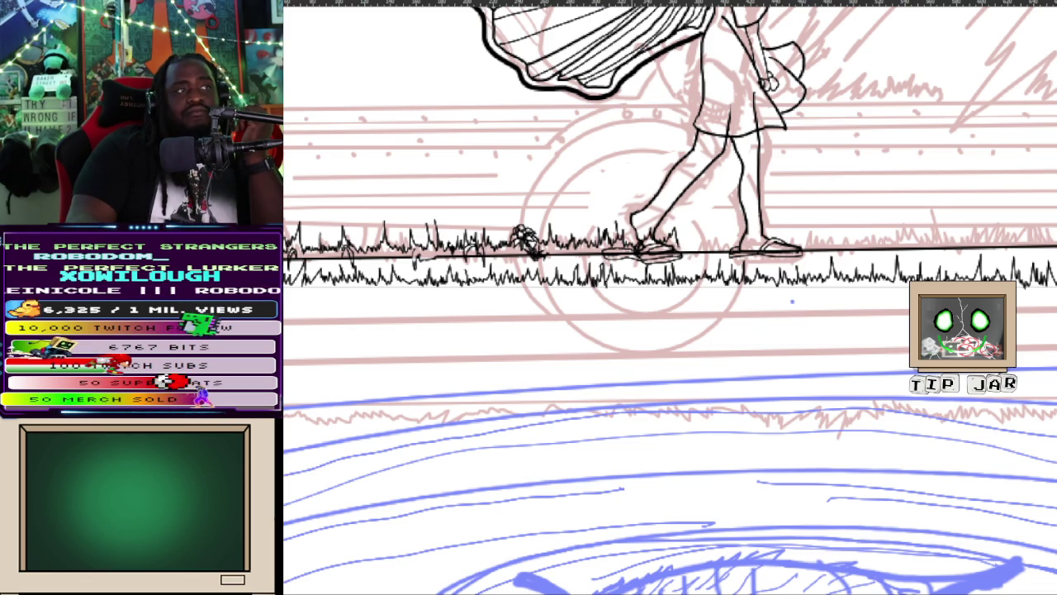
{"action": "left_click_drag", "start_coordinate": [707, 251], "coordinate": [722, 236]}
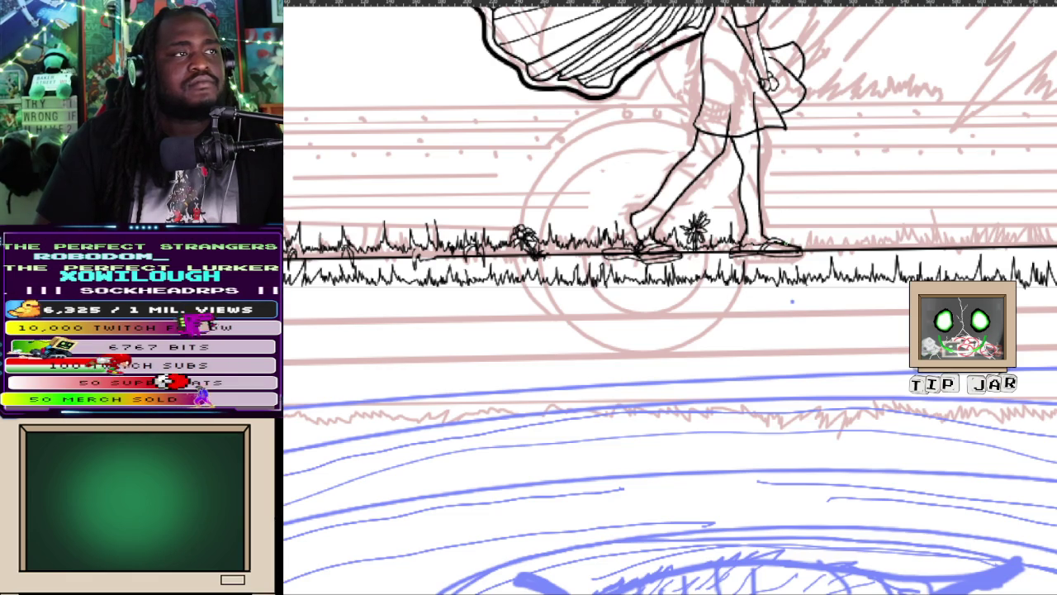
{"action": "left_click_drag", "start_coordinate": [806, 241], "coordinate": [846, 239]}
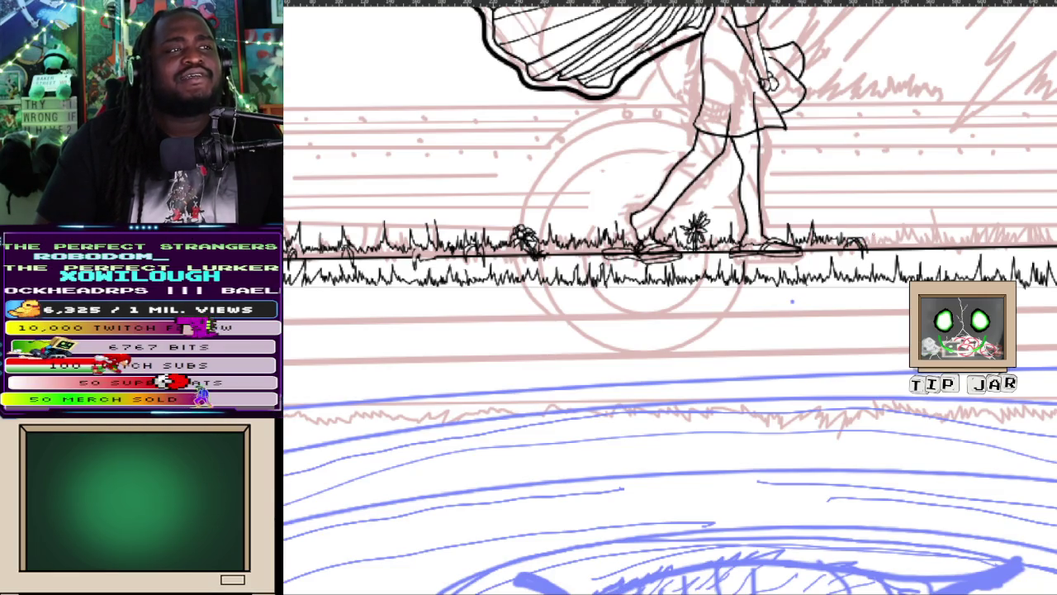
- Ink grass tufts along the ground line right of the girl's feet toward the right edge
{"action": "left_click_drag", "start_coordinate": [867, 247], "coordinate": [869, 237]}
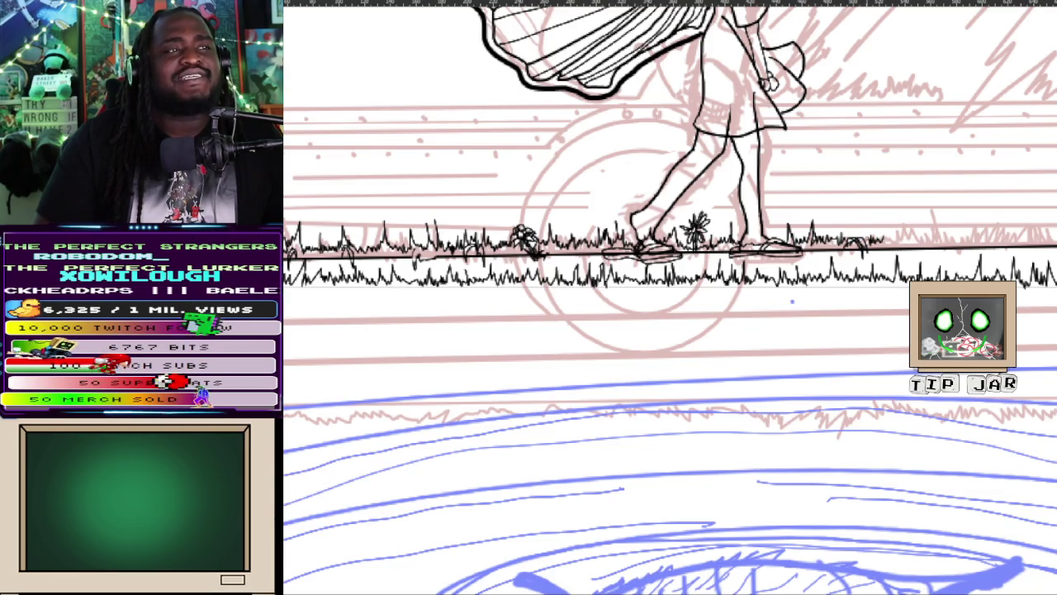
{"action": "left_click_drag", "start_coordinate": [902, 246], "coordinate": [918, 221]}
{"action": "mouse_move", "coordinate": [915, 239]}
{"action": "left_mouse_down"}
{"action": "mouse_move", "coordinate": [925, 219]}
{"action": "mouse_move", "coordinate": [931, 229]}
{"action": "left_mouse_up"}
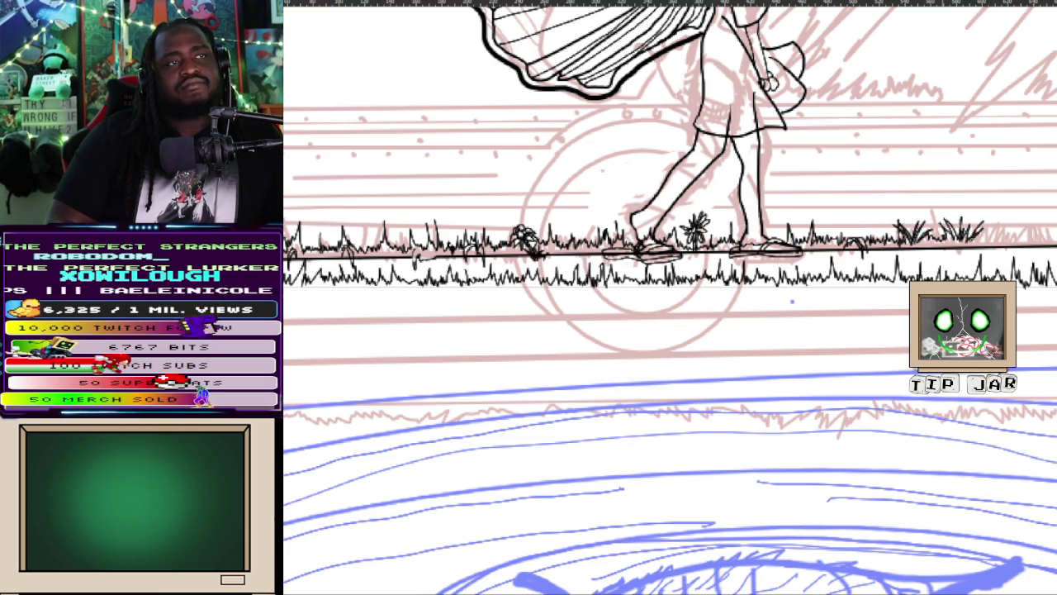
{"action": "mouse_move", "coordinate": [981, 239]}
{"action": "left_mouse_down"}
{"action": "mouse_move", "coordinate": [1011, 208]}
{"action": "mouse_move", "coordinate": [1006, 231]}
{"action": "mouse_move", "coordinate": [1030, 226]}
{"action": "left_mouse_up"}
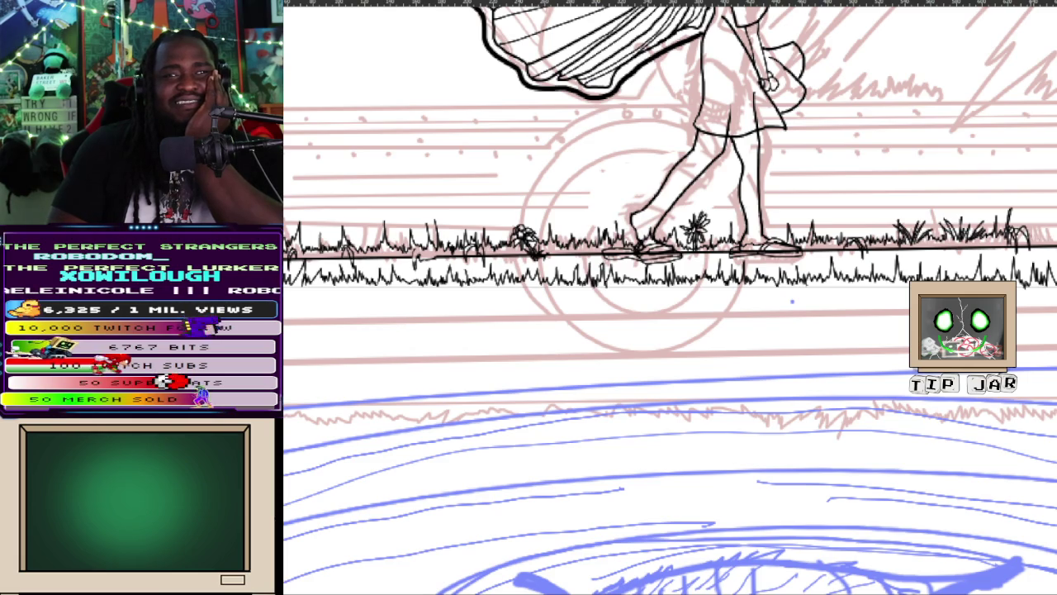
{"action": "left_click_drag", "start_coordinate": [1039, 239], "coordinate": [1056, 211]}
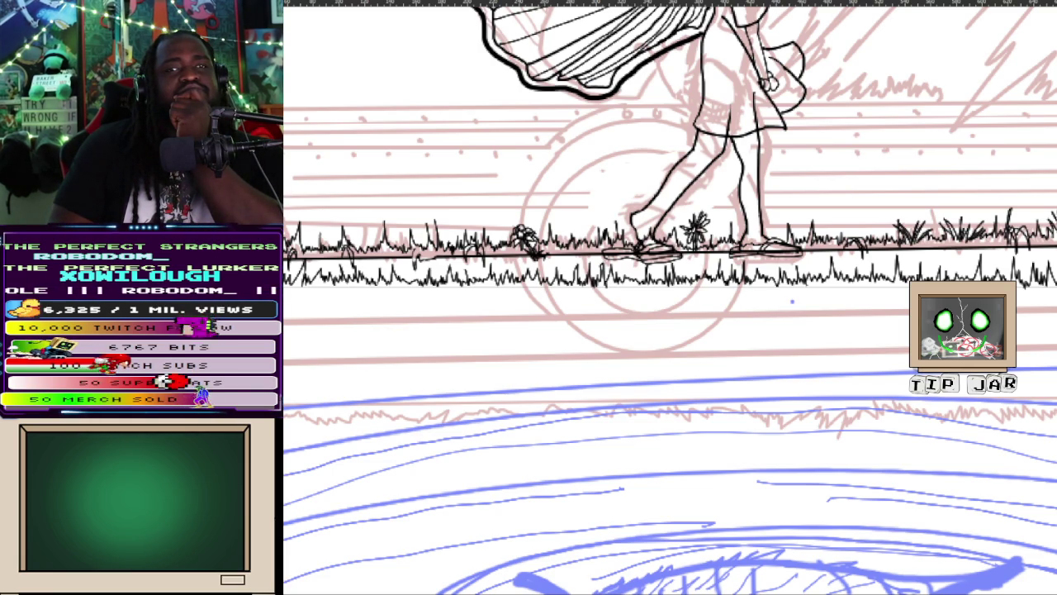
{"action": "left_click_drag", "start_coordinate": [791, 302], "coordinate": [509, 328]}
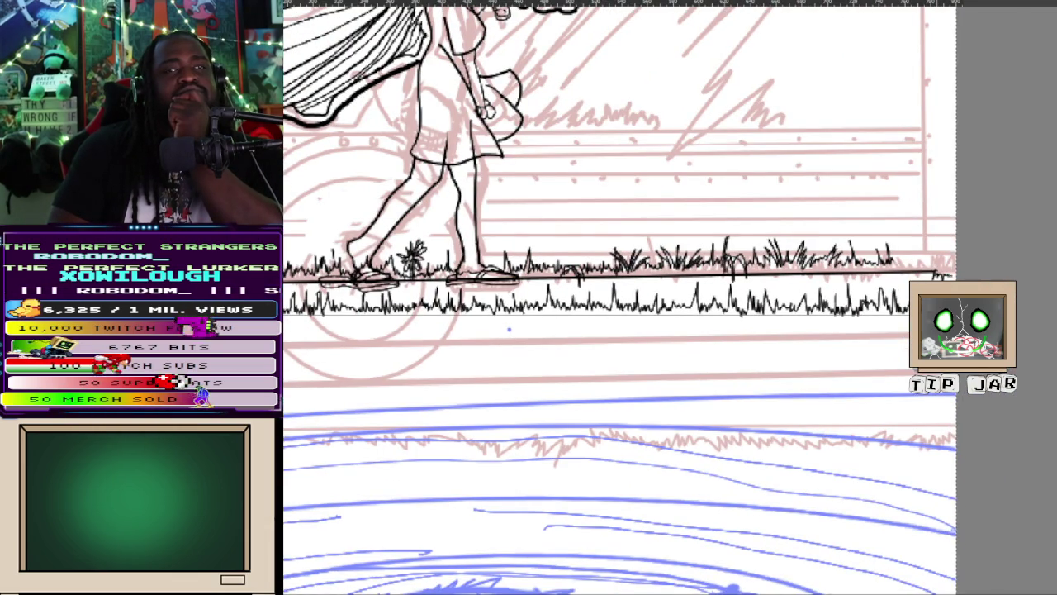
- Draw a small leafy plant tuft with grass blades at the right end of the ground line
{"action": "left_click_drag", "start_coordinate": [946, 264], "coordinate": [949, 251]}
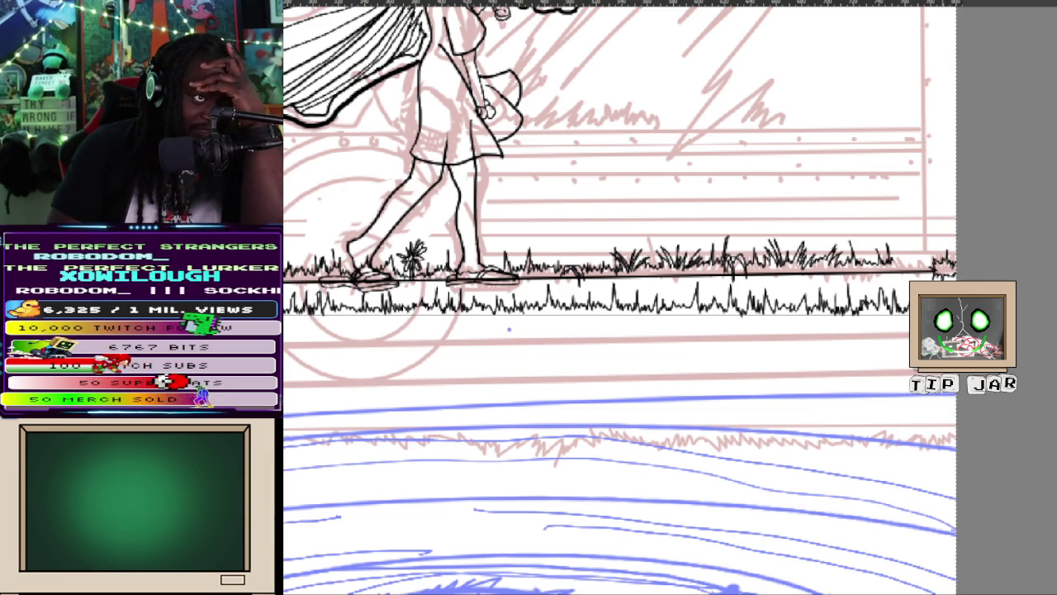
{"action": "mouse_move", "coordinate": [937, 261]}
{"action": "left_mouse_down"}
{"action": "mouse_move", "coordinate": [922, 230]}
{"action": "mouse_move", "coordinate": [941, 236]}
{"action": "mouse_move", "coordinate": [911, 235]}
{"action": "mouse_move", "coordinate": [919, 229]}
{"action": "left_mouse_up"}
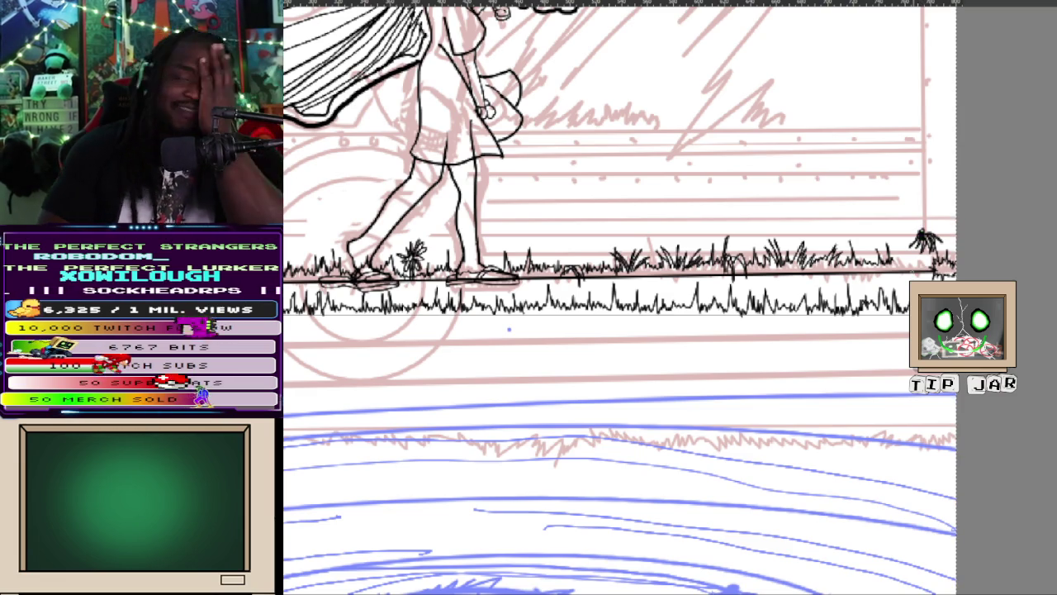
{"action": "left_click_drag", "start_coordinate": [922, 241], "coordinate": [910, 234]}
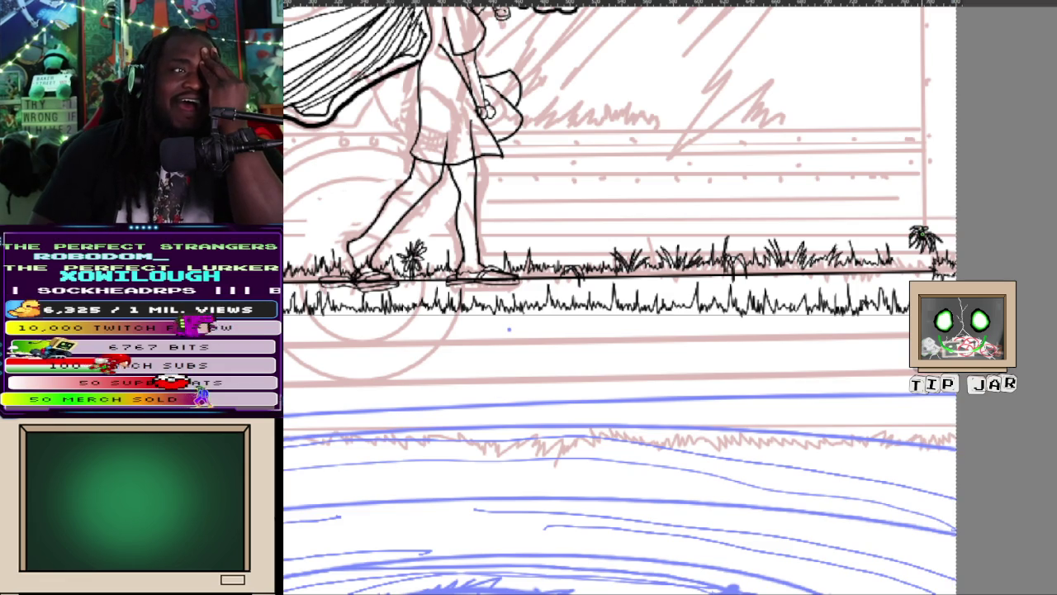
{"action": "mouse_move", "coordinate": [926, 239]}
{"action": "left_mouse_down"}
{"action": "mouse_move", "coordinate": [918, 223]}
{"action": "mouse_move", "coordinate": [934, 226]}
{"action": "left_mouse_up"}
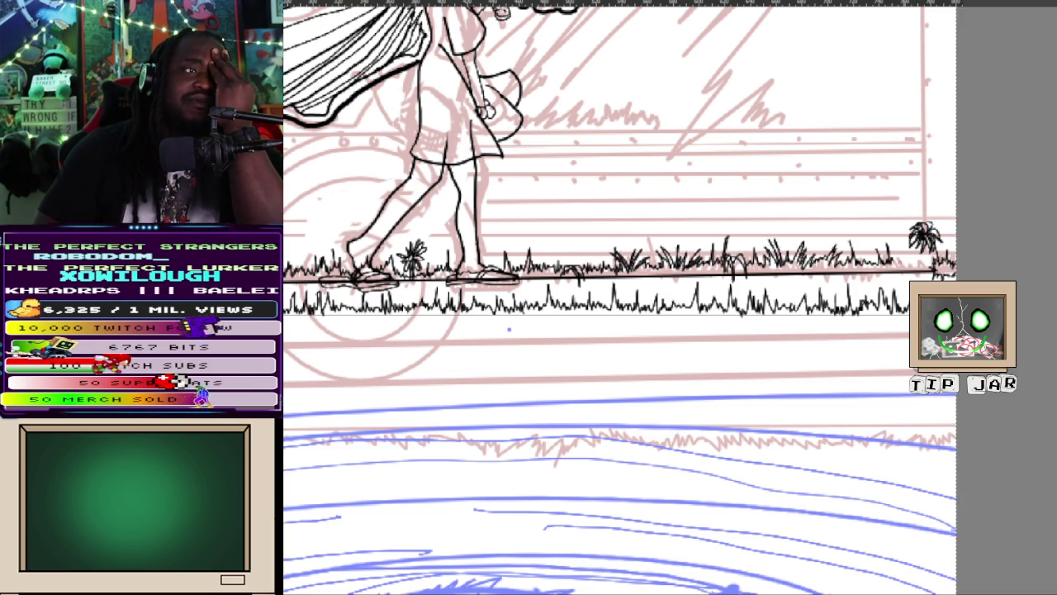
{"action": "mouse_move", "coordinate": [909, 262]}
{"action": "left_mouse_down"}
{"action": "mouse_move", "coordinate": [897, 242]}
{"action": "mouse_move", "coordinate": [907, 263]}
{"action": "mouse_move", "coordinate": [923, 251]}
{"action": "left_mouse_up"}
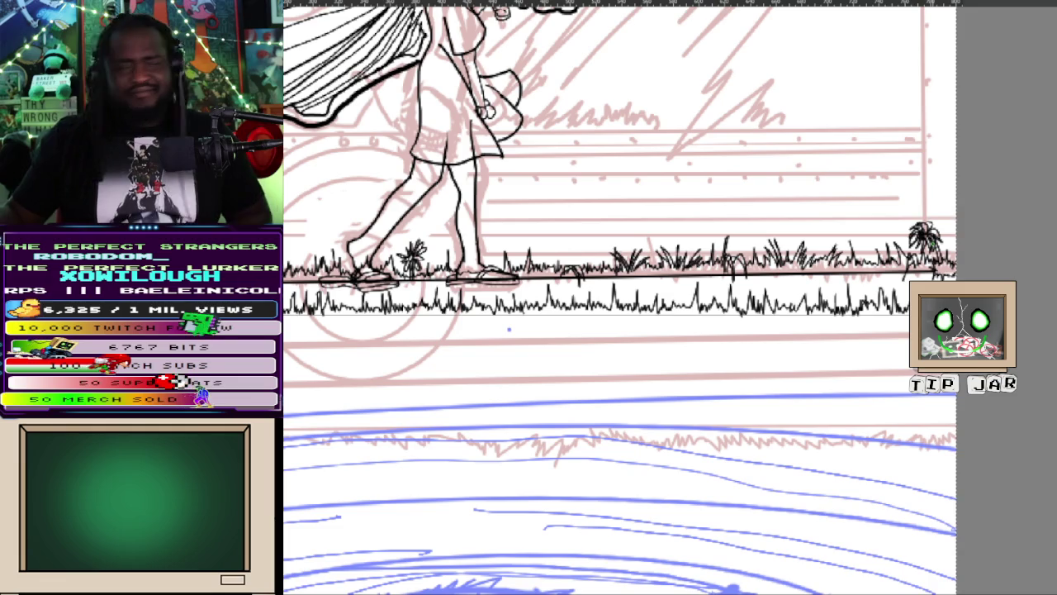
- Scroll down the canvas to view the area below the inked grass
{"action": "scroll", "coordinate": [509, 328], "scroll_direction": "down", "scroll_amount": 1}
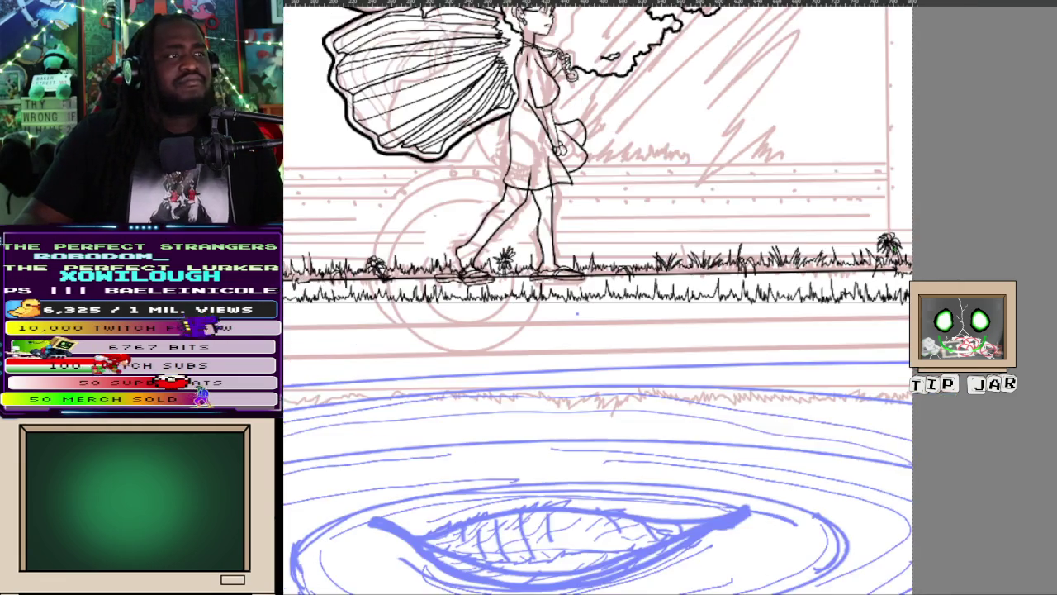
{"action": "scroll", "coordinate": [509, 329], "scroll_direction": "down", "scroll_amount": 1}
{"action": "scroll", "coordinate": [560, 264], "scroll_direction": "up", "scroll_amount": 1}
{"action": "scroll", "coordinate": [560, 264], "scroll_direction": "up", "scroll_amount": 1}
{"action": "scroll", "coordinate": [560, 264], "scroll_direction": "up", "scroll_amount": 1}
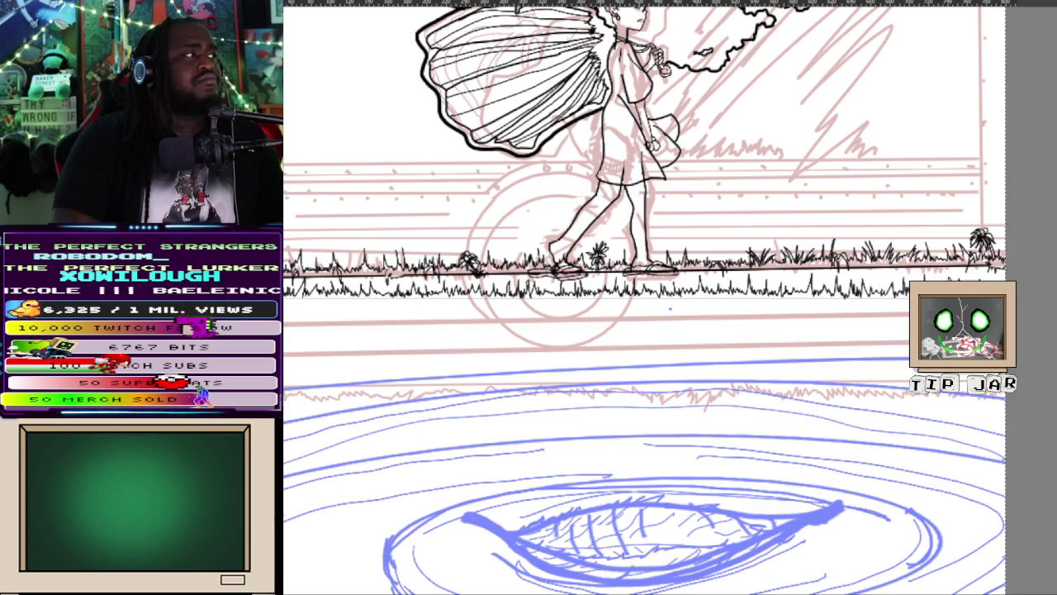
{"action": "left_click_drag", "start_coordinate": [289, 320], "coordinate": [1044, 315]}
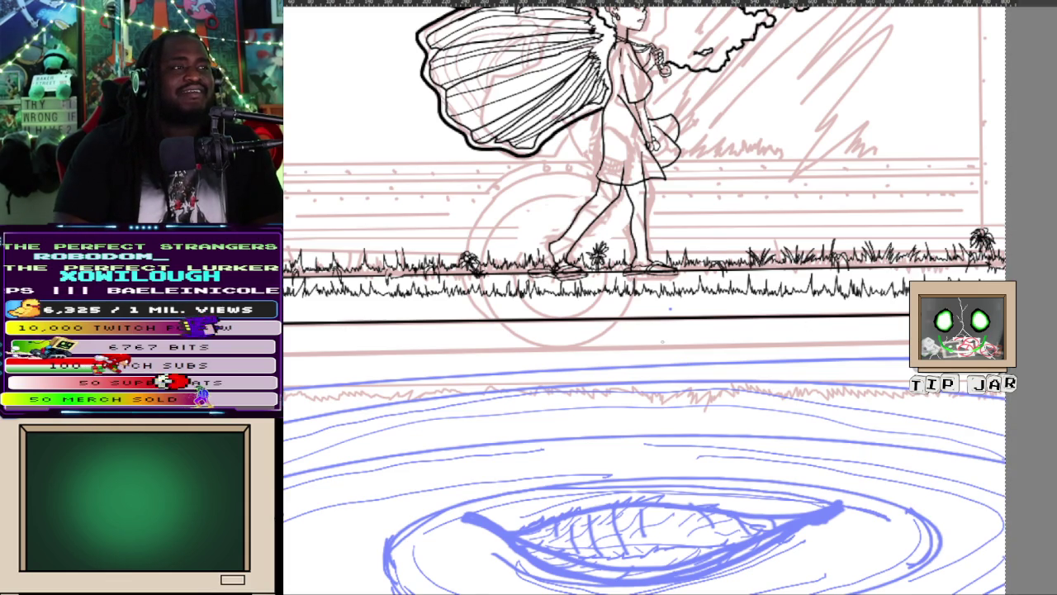
- Draw an inverted-V grass tuft on the lower horizontal line
{"action": "mouse_move", "coordinate": [644, 320]}
{"action": "left_mouse_down"}
{"action": "mouse_move", "coordinate": [649, 308]}
{"action": "mouse_move", "coordinate": [657, 337]}
{"action": "left_mouse_up"}
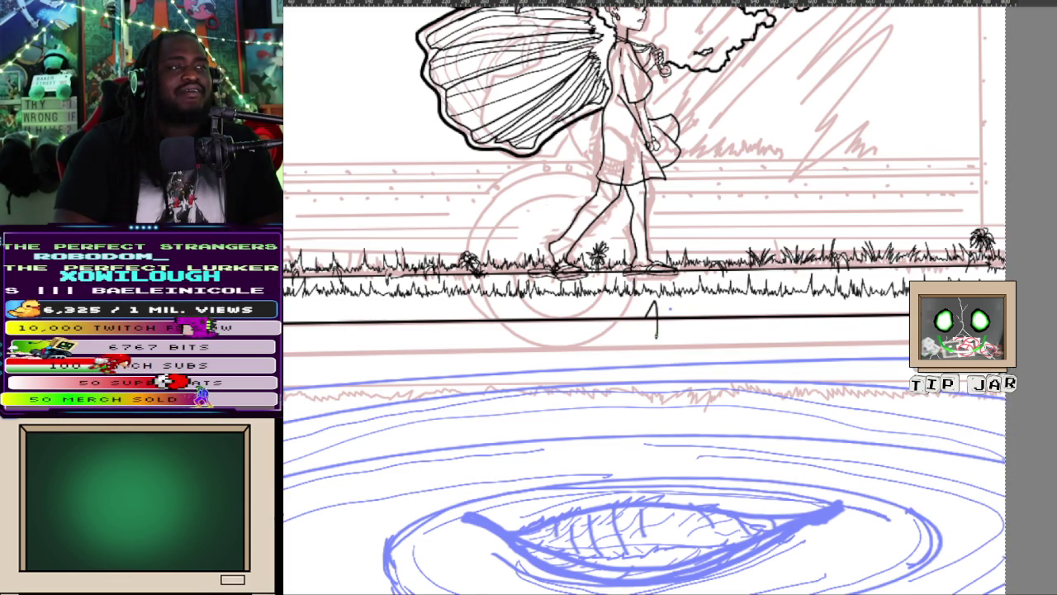
- Draw an M-shaped tuft and a caret-shaped tuft on the lower line, redrawing undone strokes
{"action": "left_click_drag", "start_coordinate": [642, 297], "coordinate": [643, 335]}
{"action": "key", "text": "ctrl+z"}
{"action": "key", "text": "ctrl+z"}
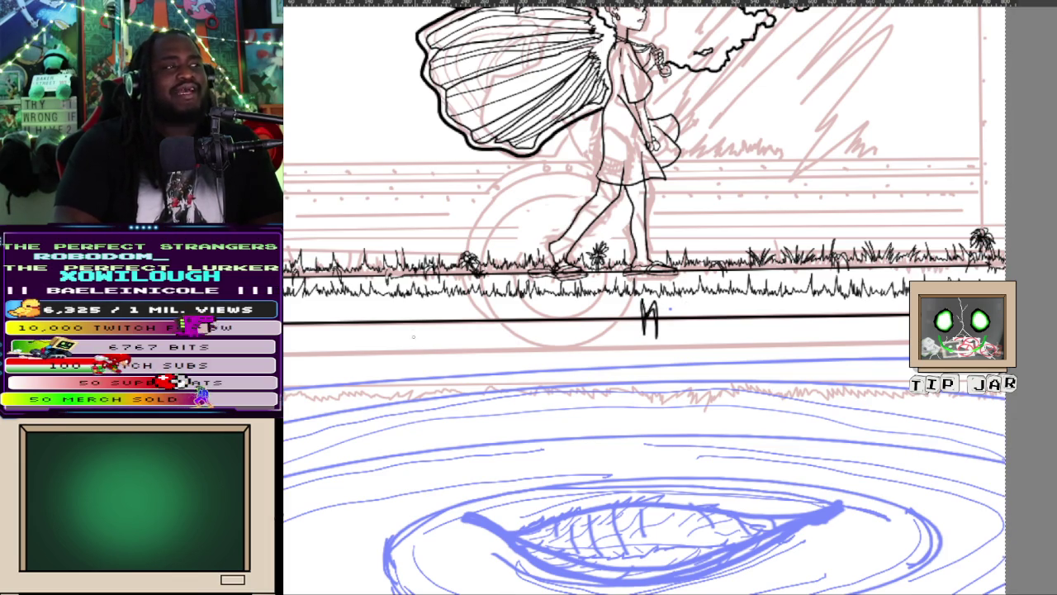
{"action": "mouse_move", "coordinate": [417, 304]}
{"action": "left_mouse_down"}
{"action": "mouse_move", "coordinate": [415, 329]}
{"action": "mouse_move", "coordinate": [431, 329]}
{"action": "left_mouse_up"}
{"action": "key", "text": "ctrl+z"}
{"action": "key", "text": "ctrl+z"}
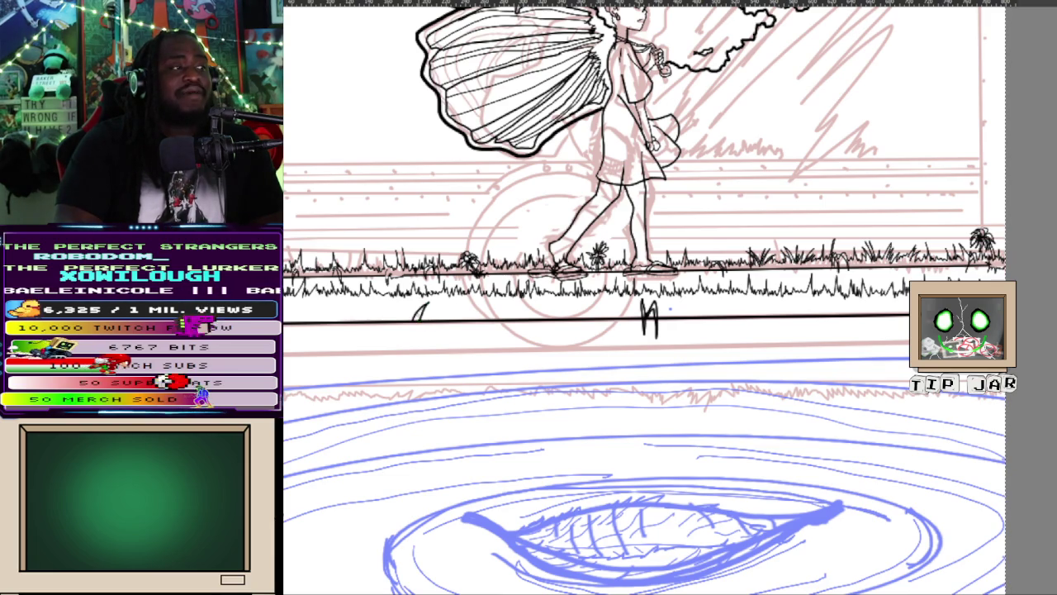
{"action": "left_click_drag", "start_coordinate": [431, 302], "coordinate": [422, 318]}
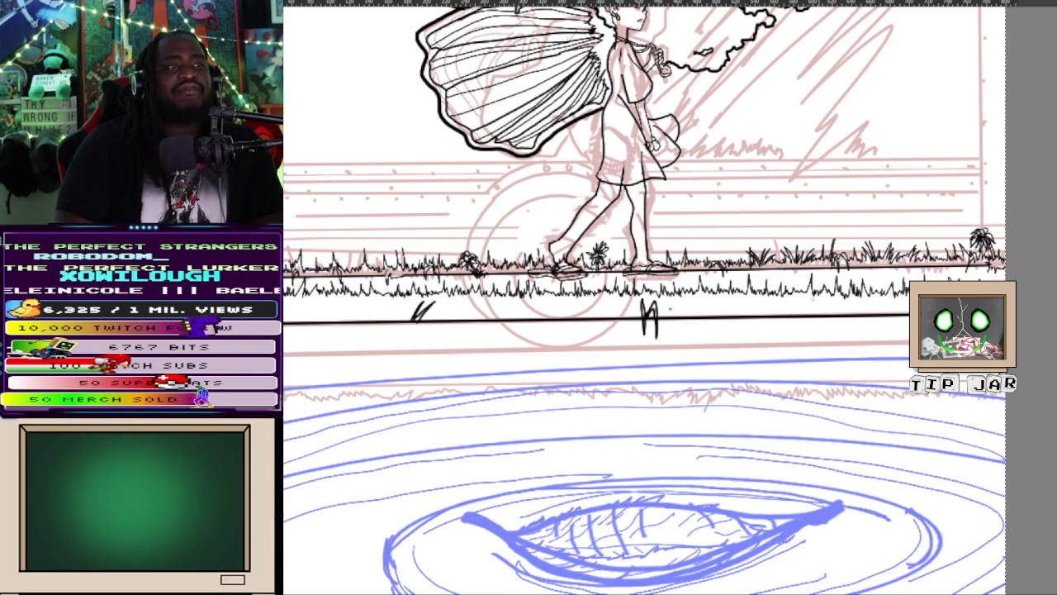
{"action": "left_click_drag", "start_coordinate": [776, 309], "coordinate": [776, 312]}
{"action": "key", "text": "ctrl+z"}
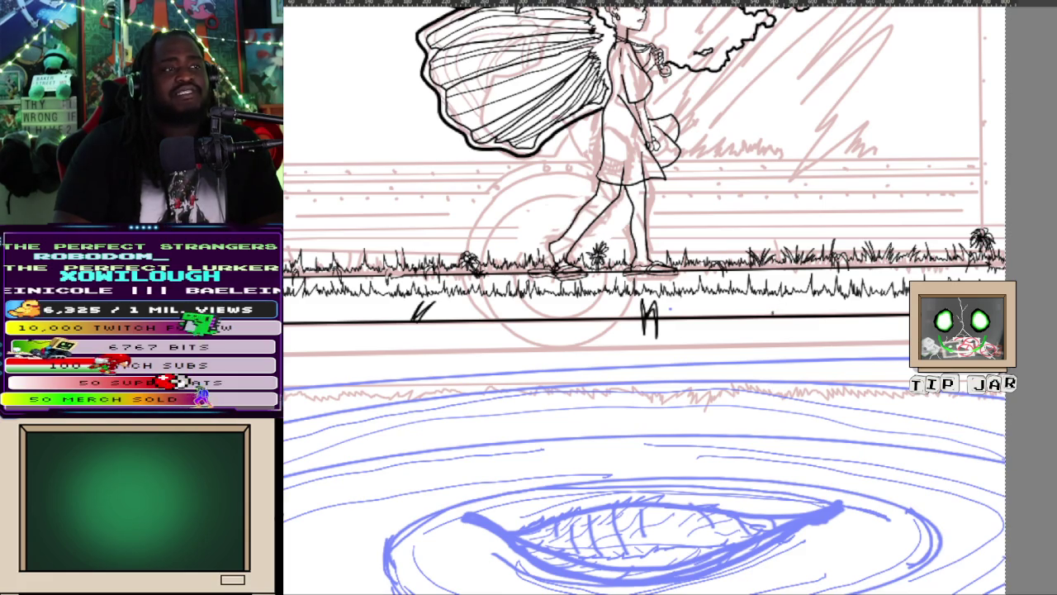
{"action": "mouse_move", "coordinate": [787, 300]}
{"action": "left_mouse_down"}
{"action": "mouse_move", "coordinate": [797, 320]}
{"action": "mouse_move", "coordinate": [786, 300]}
{"action": "left_mouse_up"}
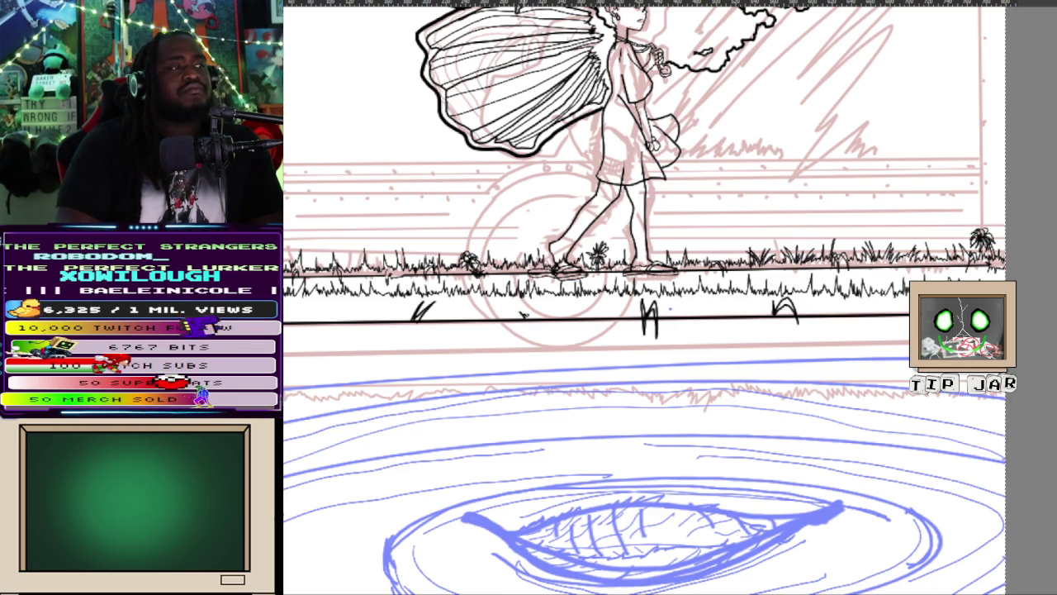
- Draw a spiky grass tuft mid-scene on the lower line
{"action": "left_click_drag", "start_coordinate": [529, 317], "coordinate": [537, 304]}
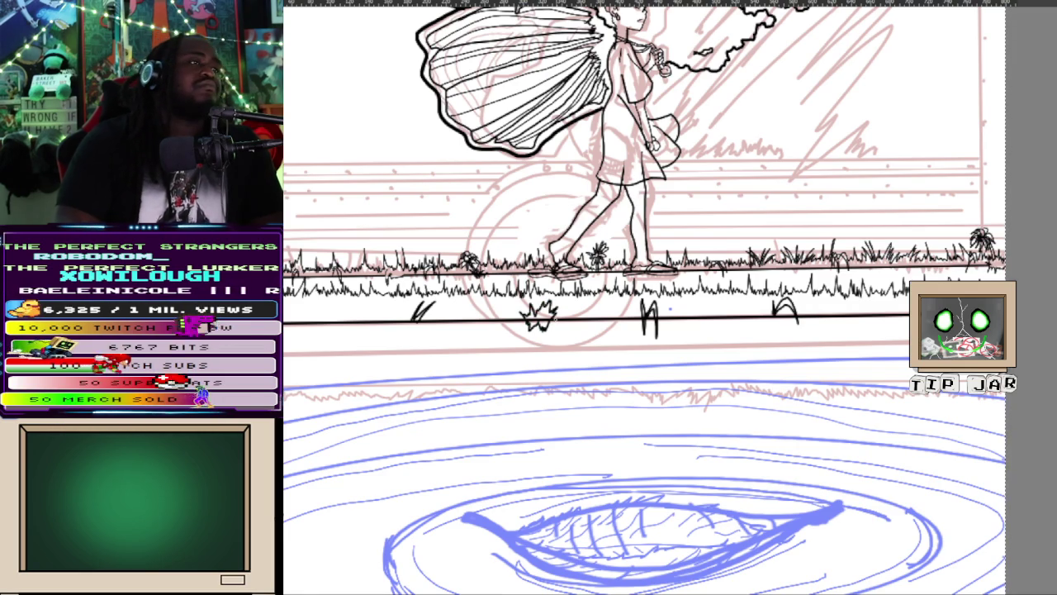
{"action": "key", "text": "ctrl+z"}
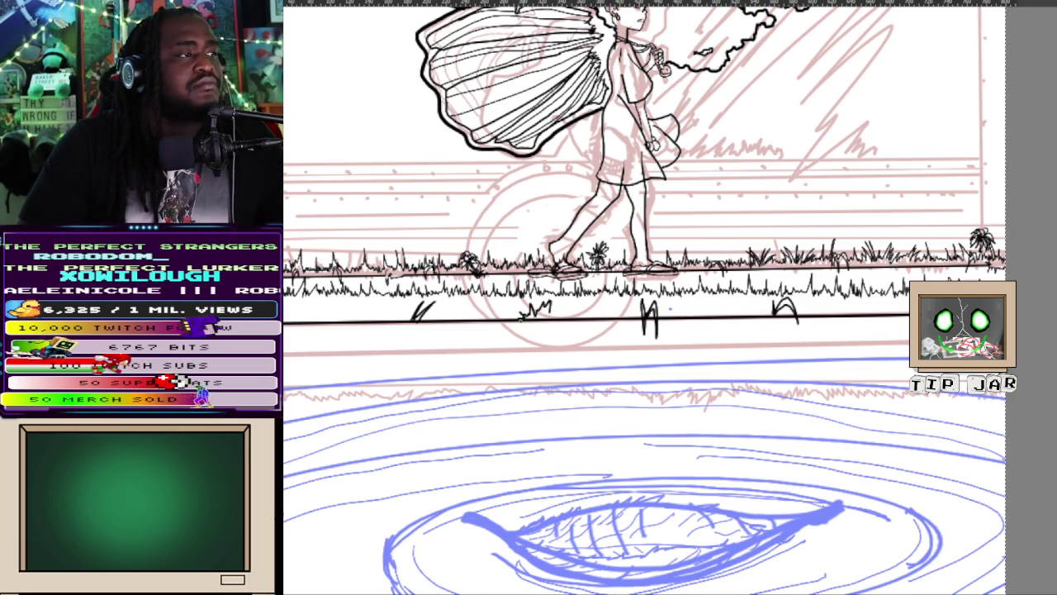
{"action": "key", "text": "ctrl+y"}
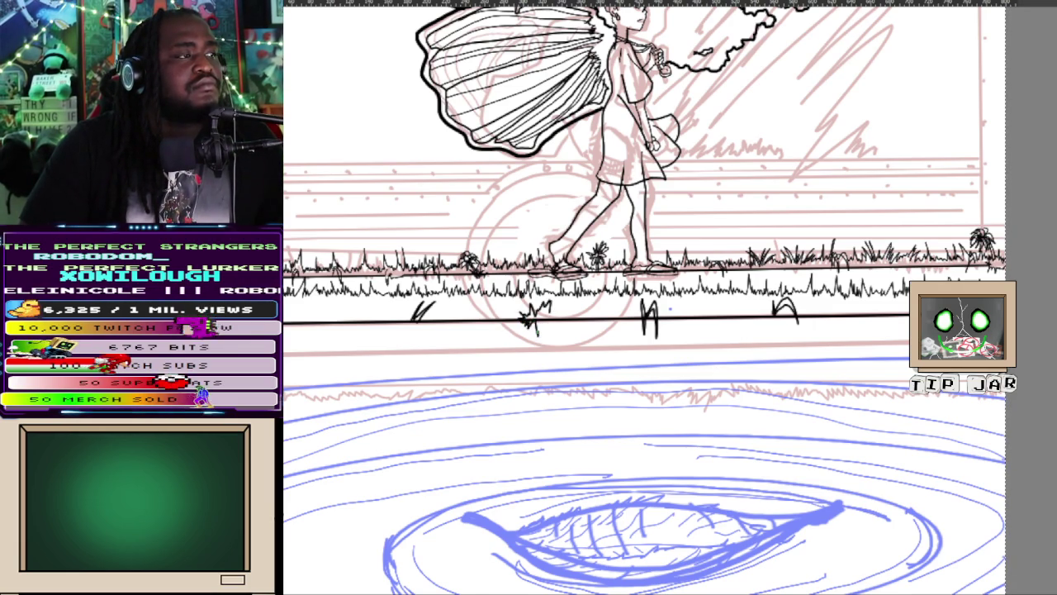
{"action": "key", "text": "ctrl+z"}
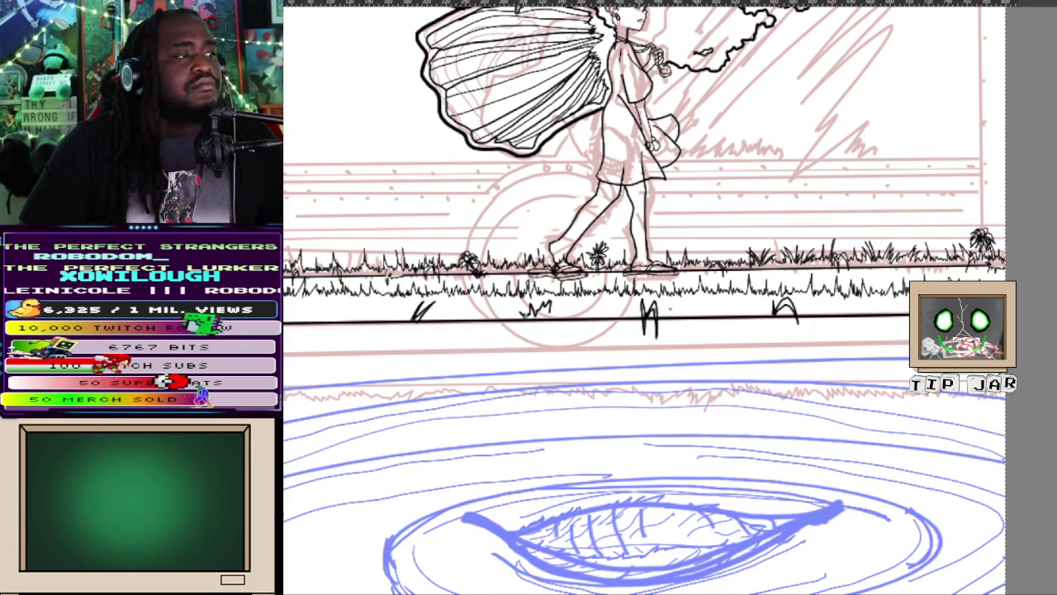
{"action": "left_click_drag", "start_coordinate": [542, 322], "coordinate": [550, 336]}
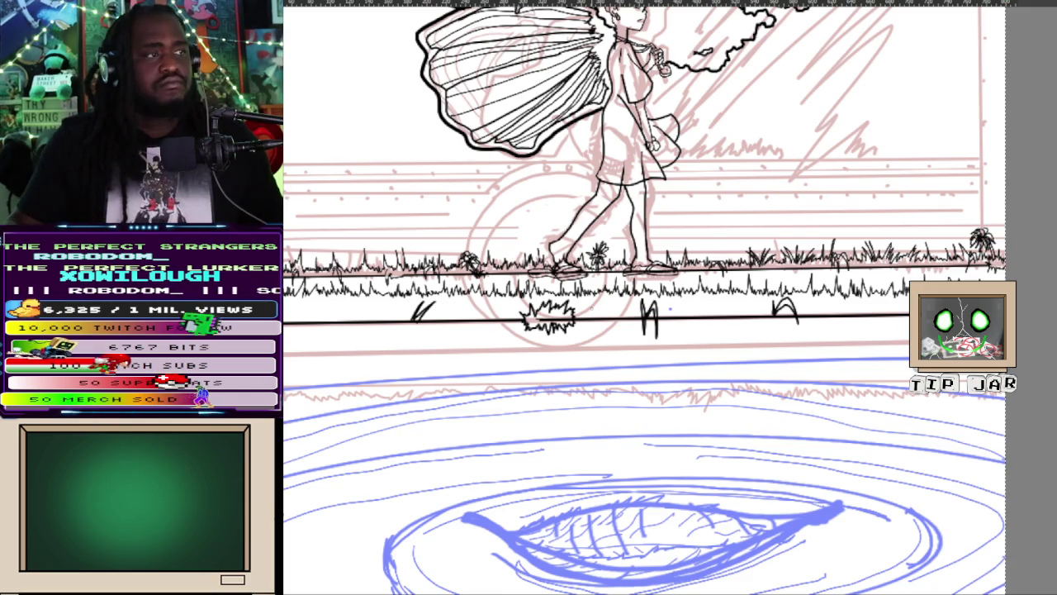
- Zoom in on the grass tufts along the lower horizontal line
{"action": "scroll", "coordinate": [596, 310], "scroll_direction": "up", "scroll_amount": 2}
{"action": "scroll", "coordinate": [554, 307], "scroll_direction": "up", "scroll_amount": 2}
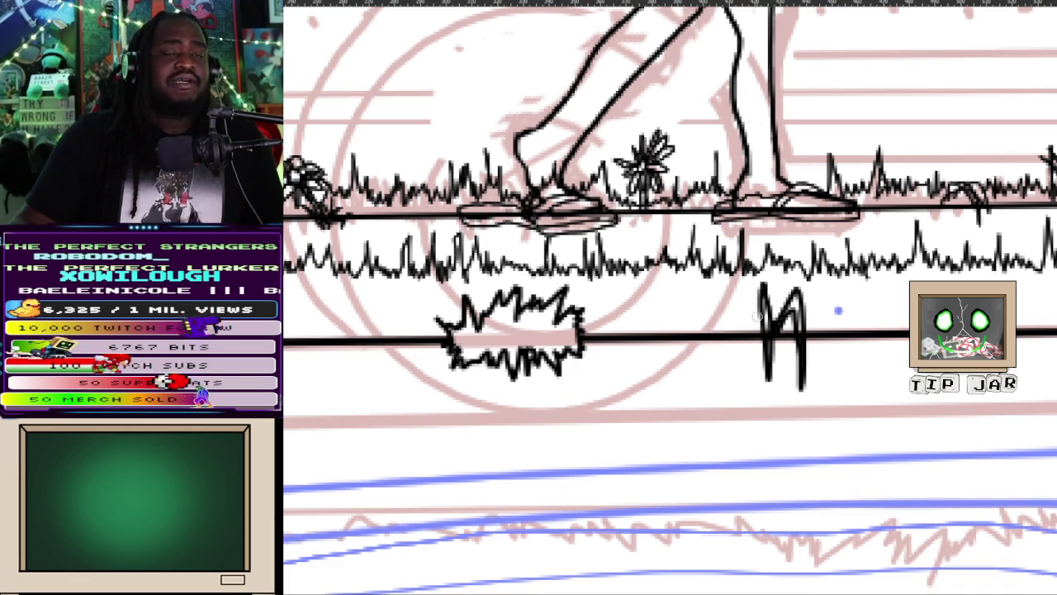
{"action": "scroll", "coordinate": [839, 311], "scroll_direction": "down", "scroll_amount": 4}
{"action": "scroll", "coordinate": [834, 313], "scroll_direction": "down", "scroll_amount": 2}
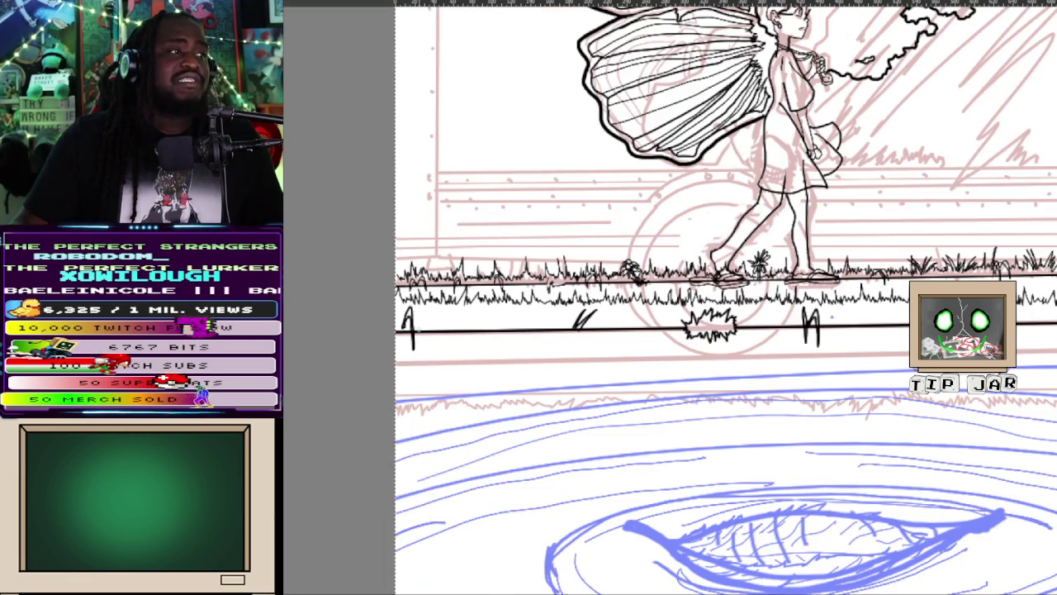
{"action": "scroll", "coordinate": [554, 332], "scroll_direction": "up", "scroll_amount": 2}
{"action": "scroll", "coordinate": [553, 332], "scroll_direction": "up", "scroll_amount": 2}
{"action": "scroll", "coordinate": [553, 332], "scroll_direction": "up", "scroll_amount": 2}
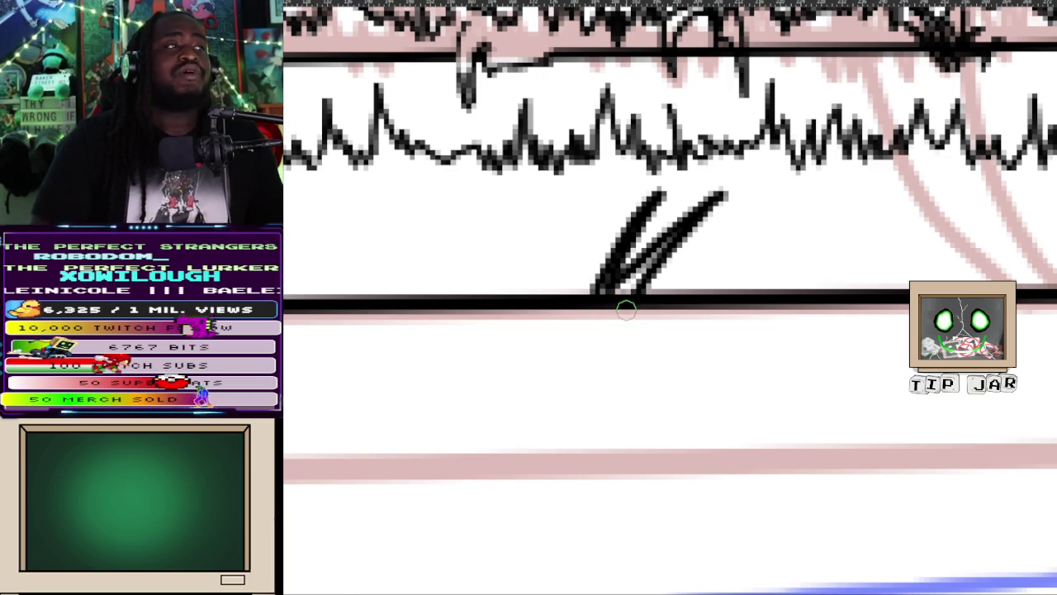
{"action": "scroll", "coordinate": [629, 318], "scroll_direction": "down", "scroll_amount": 6}
{"action": "scroll", "coordinate": [616, 292], "scroll_direction": "up", "scroll_amount": 3}
{"action": "scroll", "coordinate": [615, 291], "scroll_direction": "up", "scroll_amount": 3}
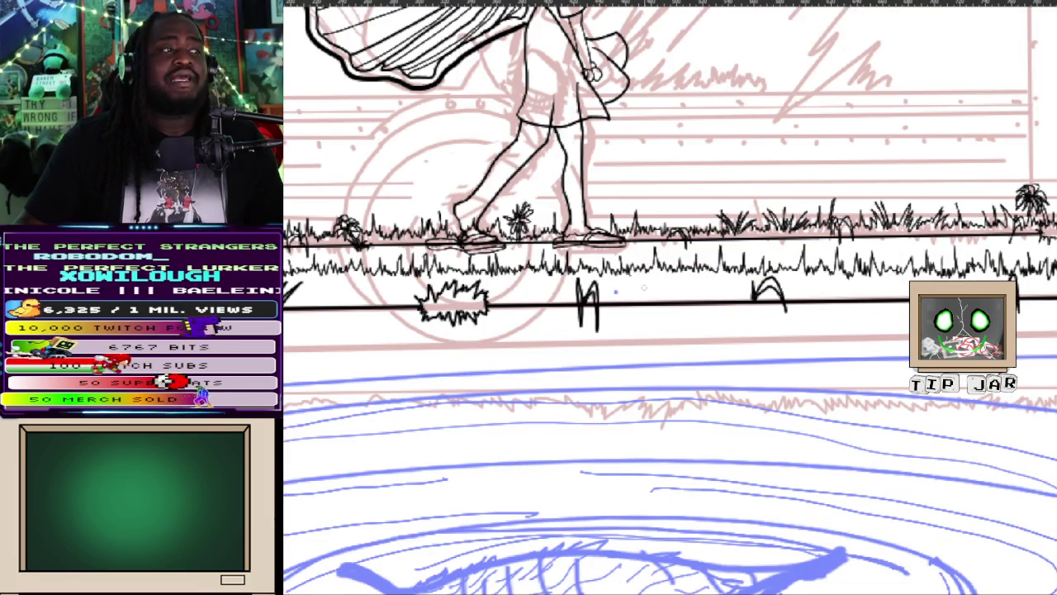
{"action": "scroll", "coordinate": [615, 285], "scroll_direction": "up", "scroll_amount": 5}
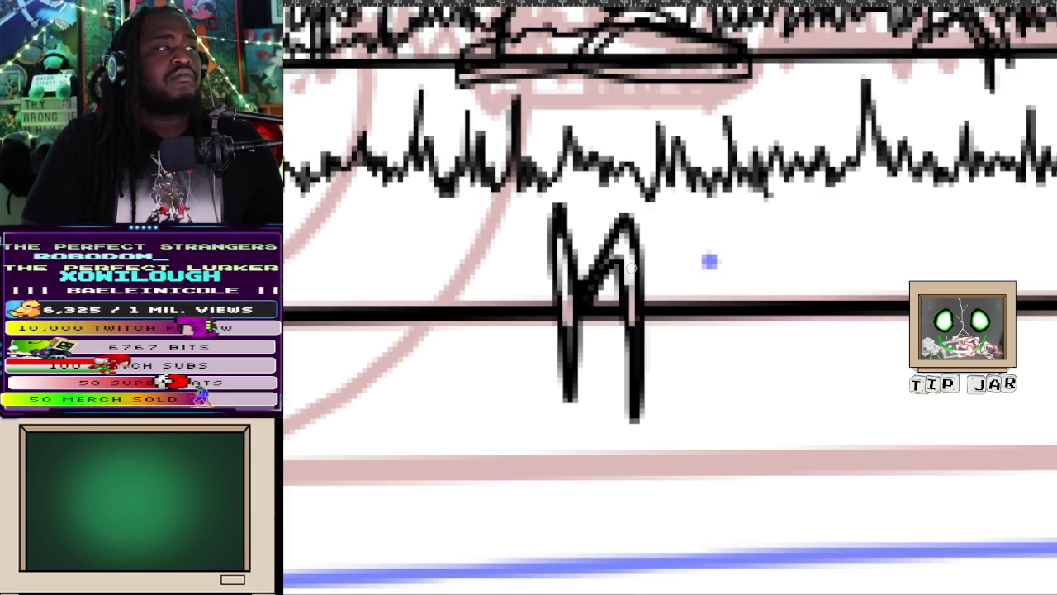
{"action": "key", "text": "ctrl+0"}
{"action": "scroll", "coordinate": [715, 269], "scroll_direction": "up", "scroll_amount": 3}
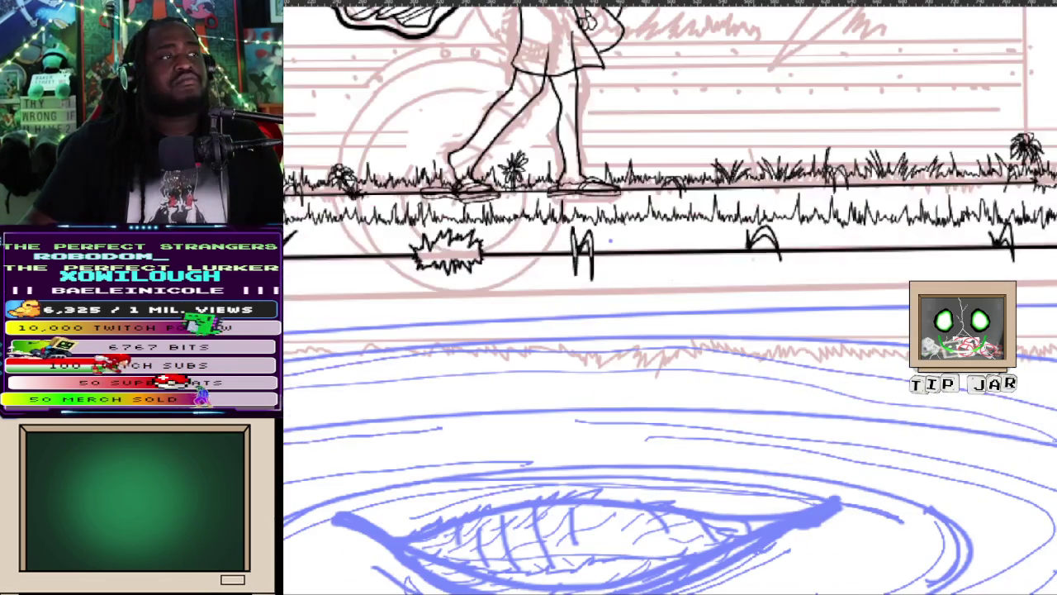
{"action": "scroll", "coordinate": [744, 264], "scroll_direction": "up", "scroll_amount": 5}
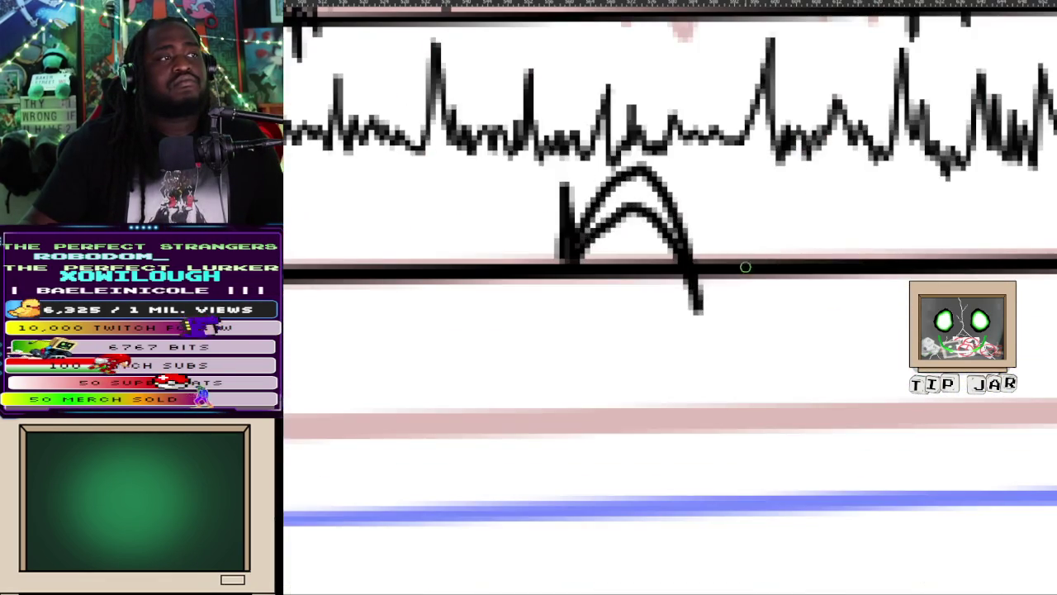
{"action": "key", "text": "ctrl+0"}
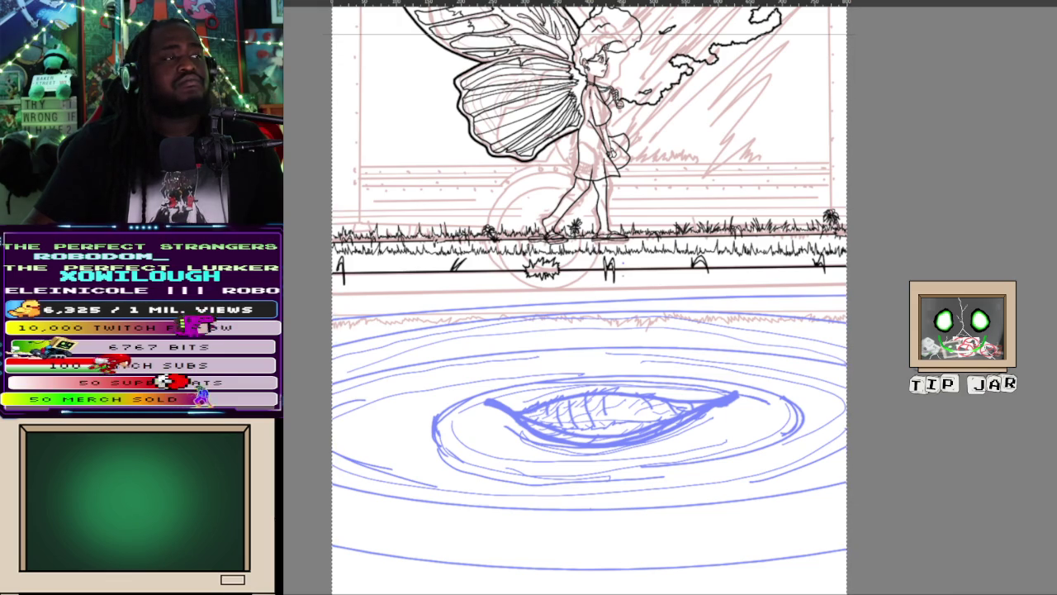
{"action": "scroll", "coordinate": [619, 314], "scroll_direction": "up", "scroll_amount": 3}
{"action": "scroll", "coordinate": [620, 314], "scroll_direction": "down", "scroll_amount": 3}
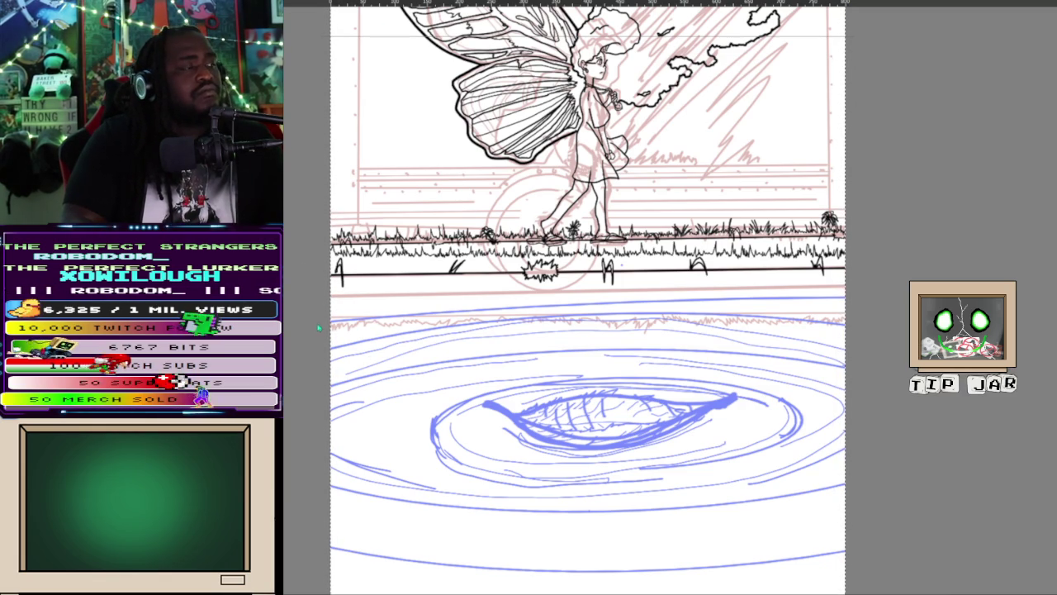
{"action": "left_click_drag", "start_coordinate": [339, 309], "coordinate": [852, 307]}
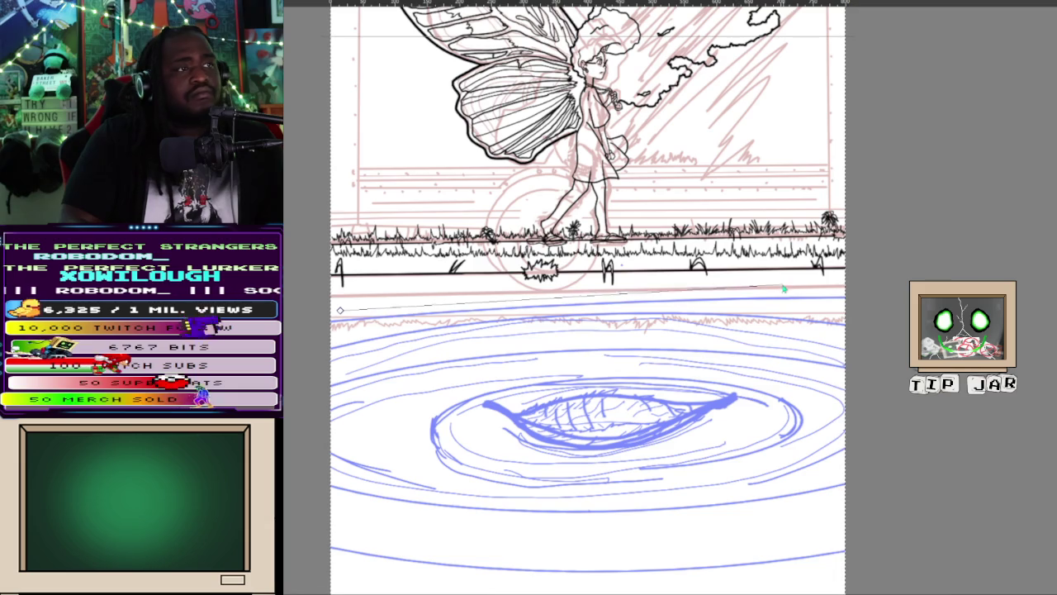
{"action": "left_click_drag", "start_coordinate": [852, 307], "coordinate": [1056, 289]}
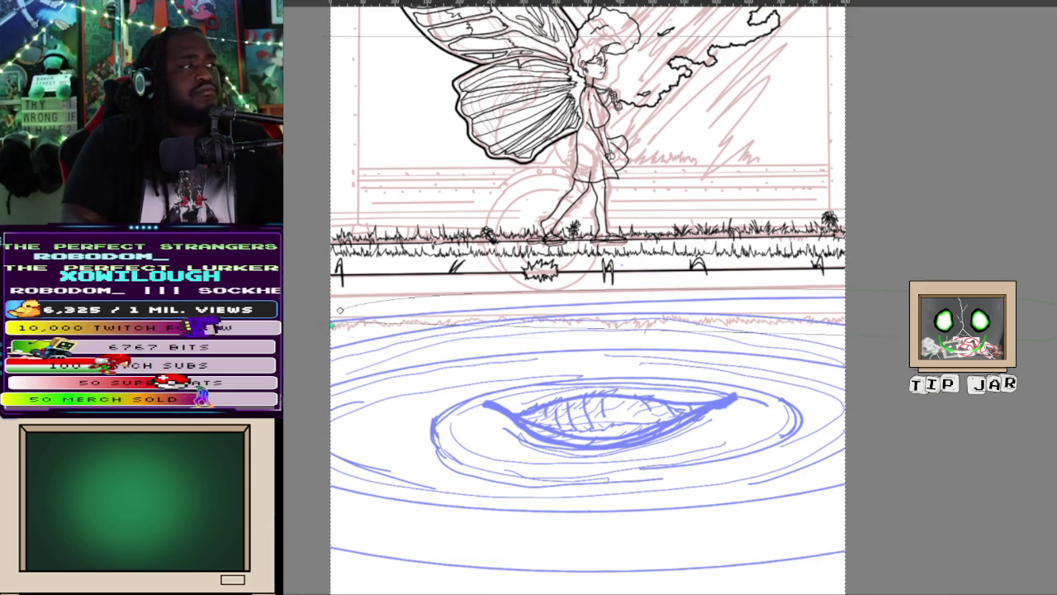
{"action": "left_click_drag", "start_coordinate": [340, 311], "coordinate": [333, 370]}
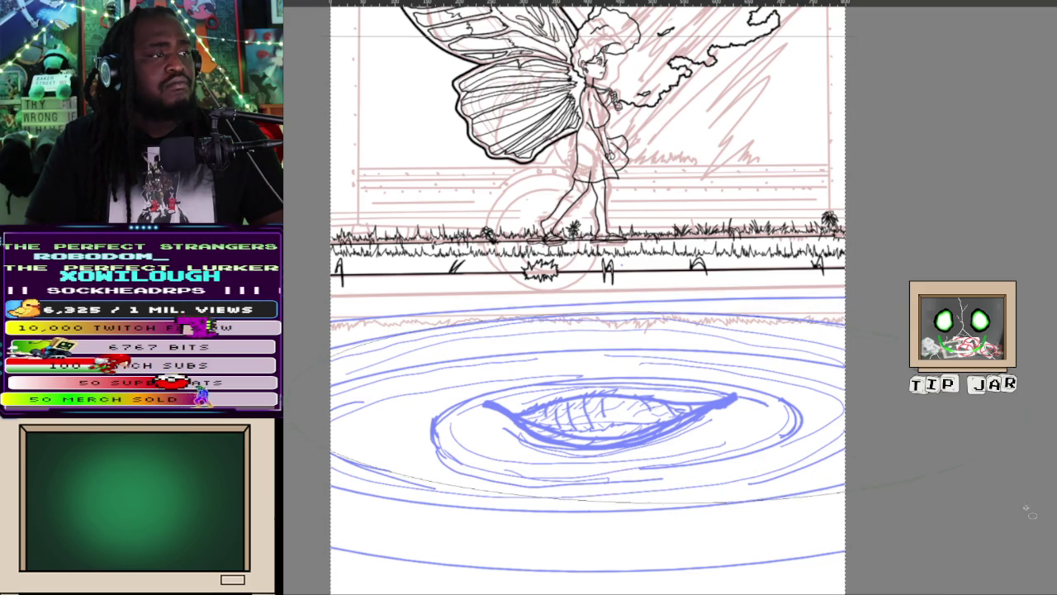
{"action": "left_click_drag", "start_coordinate": [844, 318], "coordinate": [845, 494]}
{"action": "key", "text": "ctrl+z"}
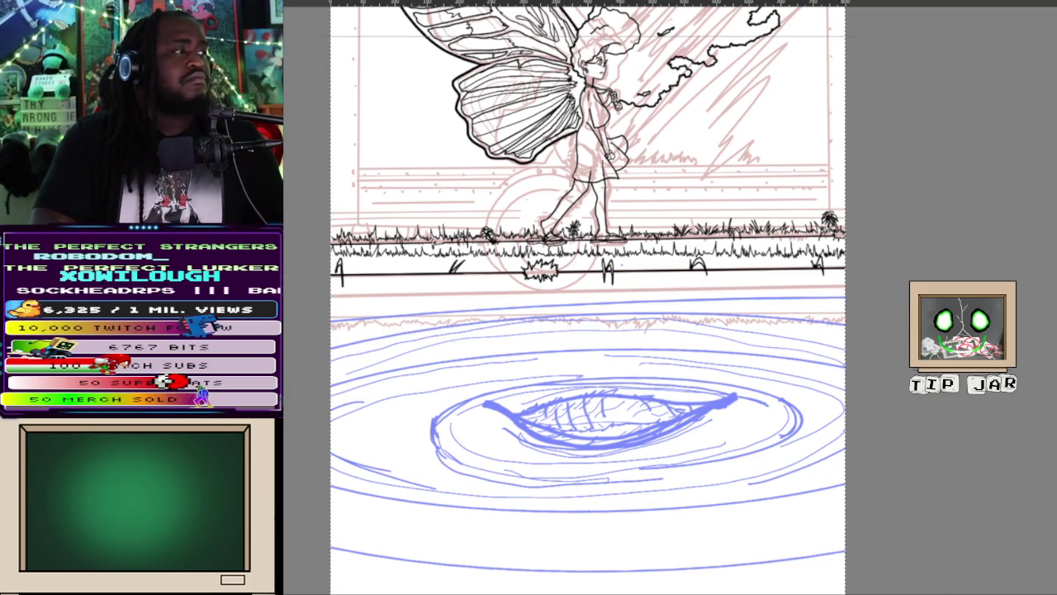
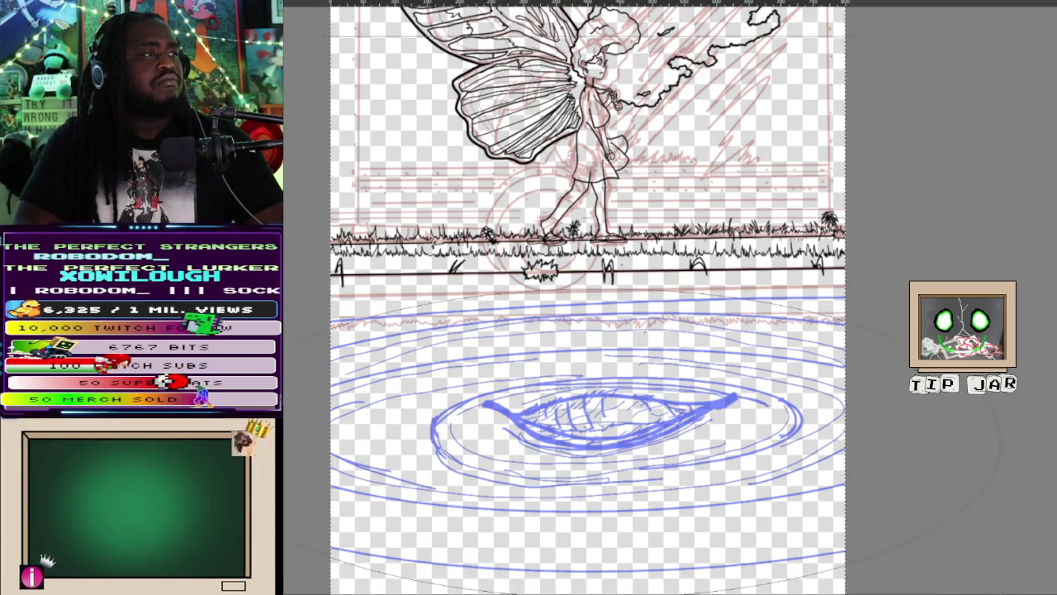
- Ink a large black ellipse around the blue ripple sketch, zooming out to enlarge it
{"action": "left_click_drag", "start_coordinate": [968, 585], "coordinate": [971, 562]}
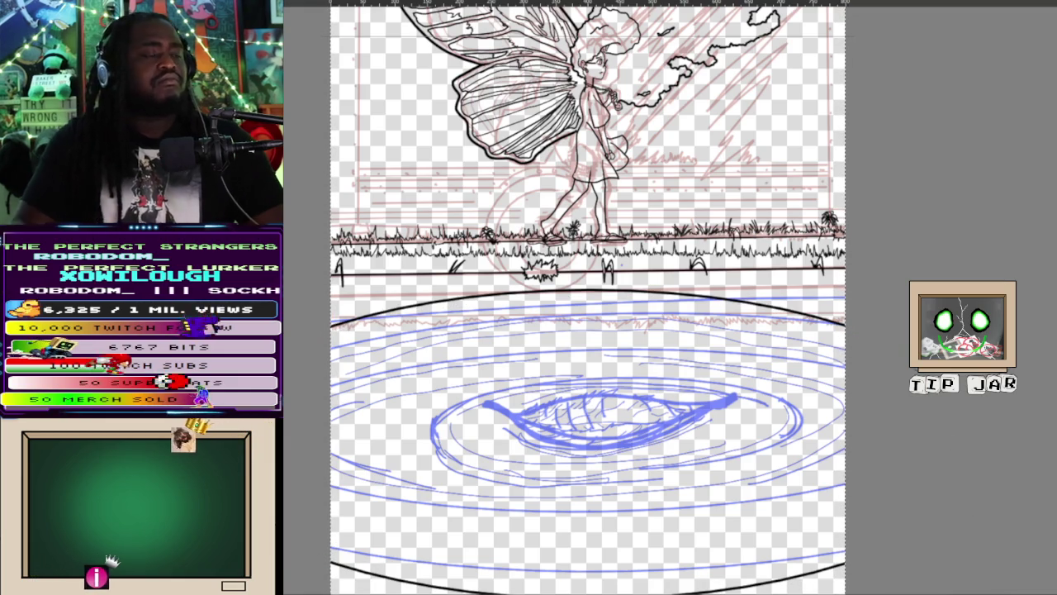
{"action": "scroll", "coordinate": [943, 404], "scroll_direction": "down", "scroll_amount": 3}
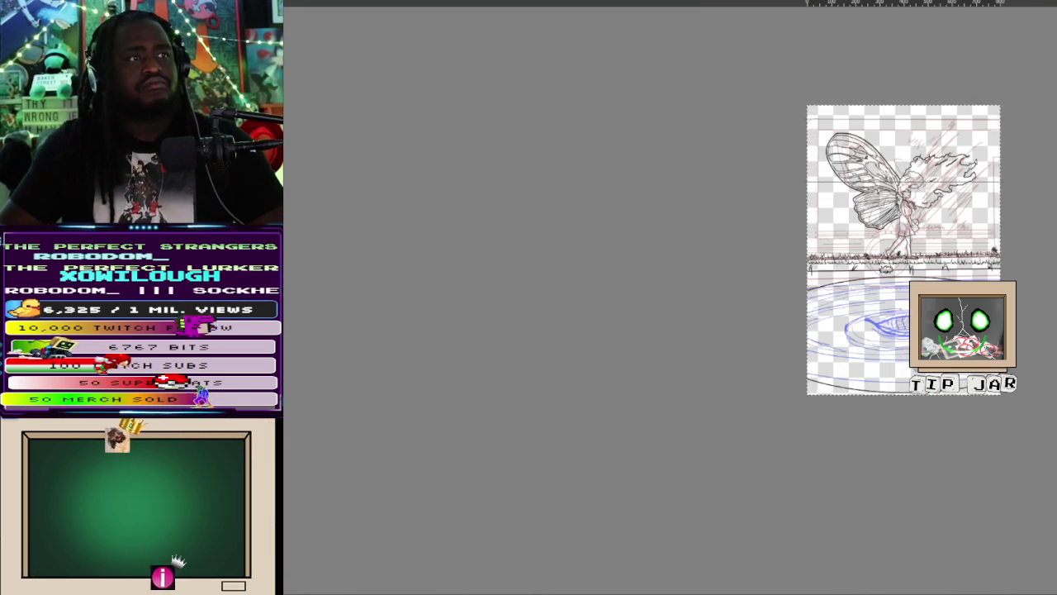
{"action": "scroll", "coordinate": [946, 495], "scroll_direction": "down", "scroll_amount": 2}
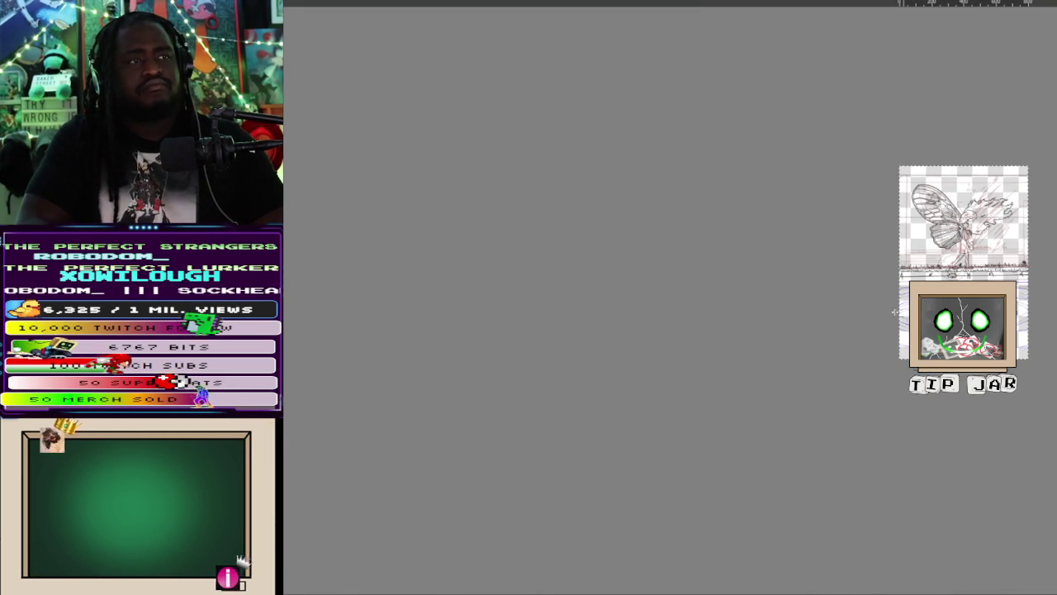
{"action": "left_click_drag", "start_coordinate": [635, 298], "coordinate": [846, 396]}
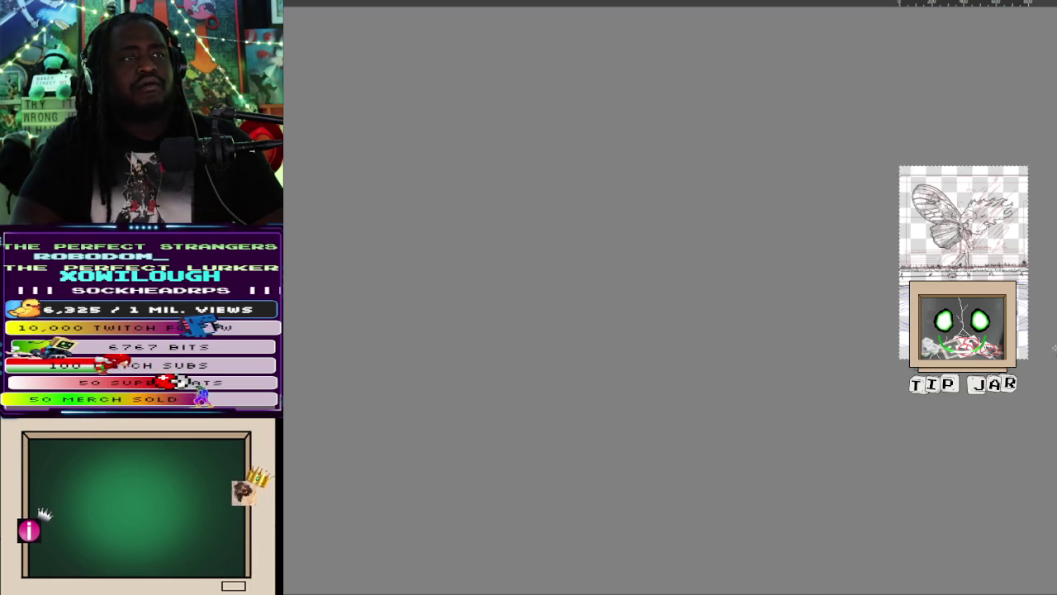
{"action": "scroll", "coordinate": [677, 240], "scroll_direction": "down", "scroll_amount": 5}
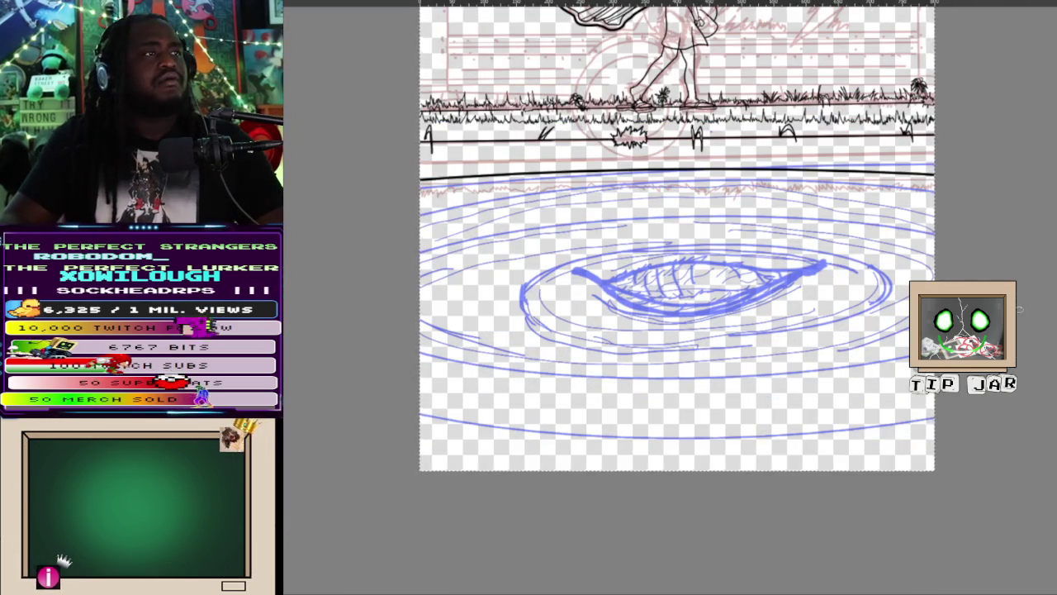
{"action": "scroll", "coordinate": [998, 315], "scroll_direction": "down", "scroll_amount": 2}
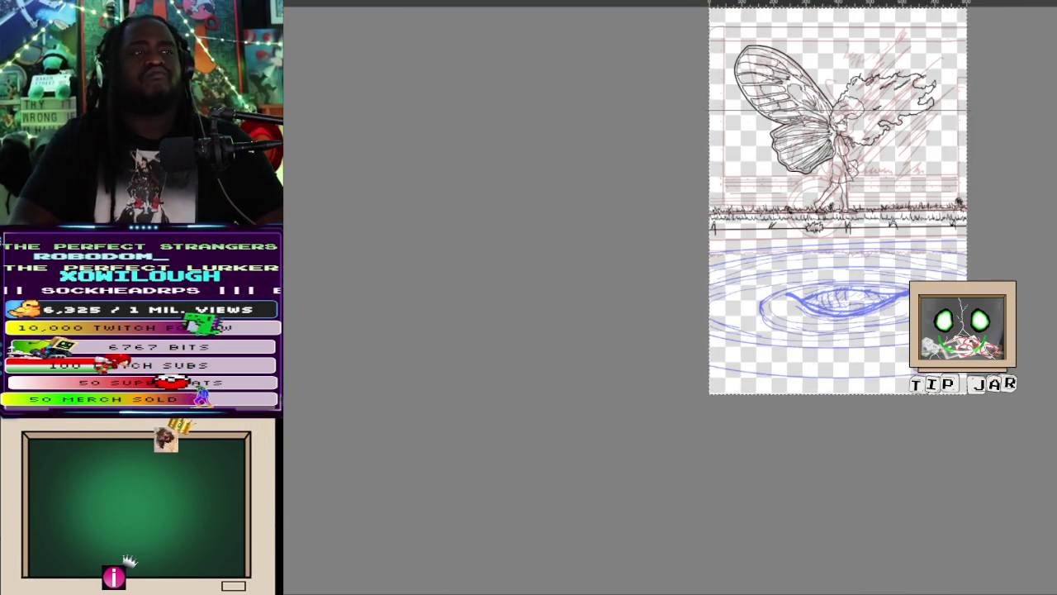
{"action": "scroll", "coordinate": [997, 330], "scroll_direction": "down", "scroll_amount": 1}
{"action": "scroll", "coordinate": [998, 331], "scroll_direction": "down", "scroll_amount": 1}
{"action": "scroll", "coordinate": [998, 330], "scroll_direction": "down", "scroll_amount": 1}
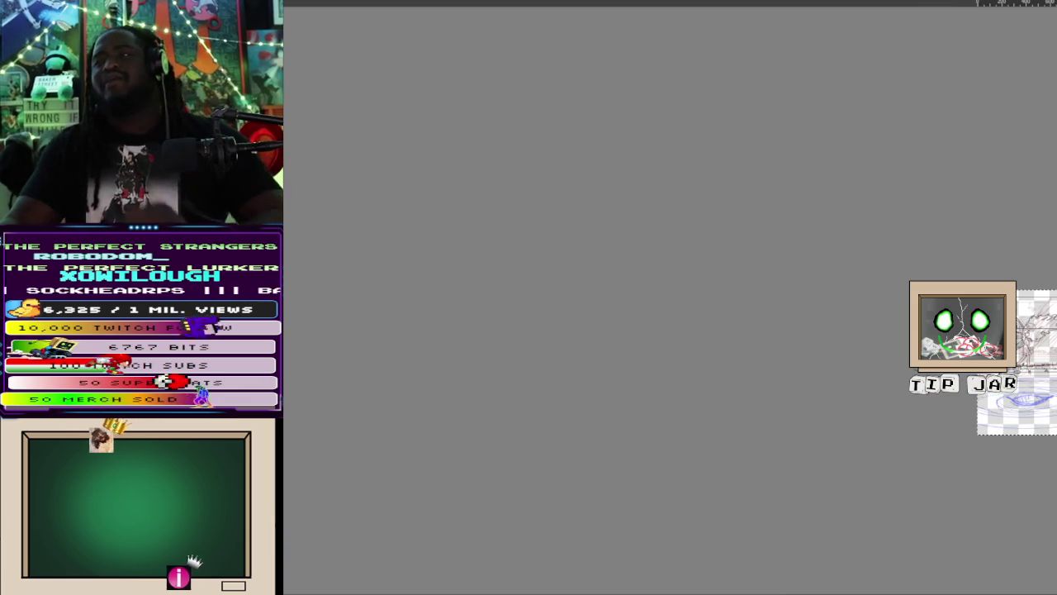
{"action": "left_click_drag", "start_coordinate": [998, 331], "coordinate": [762, 330]}
{"action": "scroll", "coordinate": [878, 411], "scroll_direction": "up", "scroll_amount": 2}
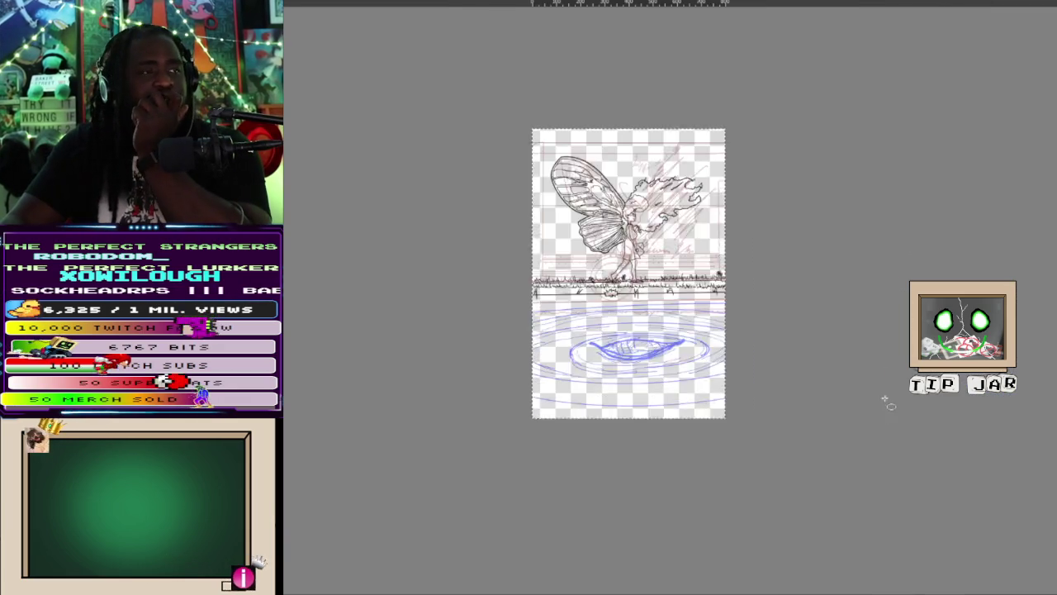
{"action": "scroll", "coordinate": [872, 410], "scroll_direction": "up", "scroll_amount": 1}
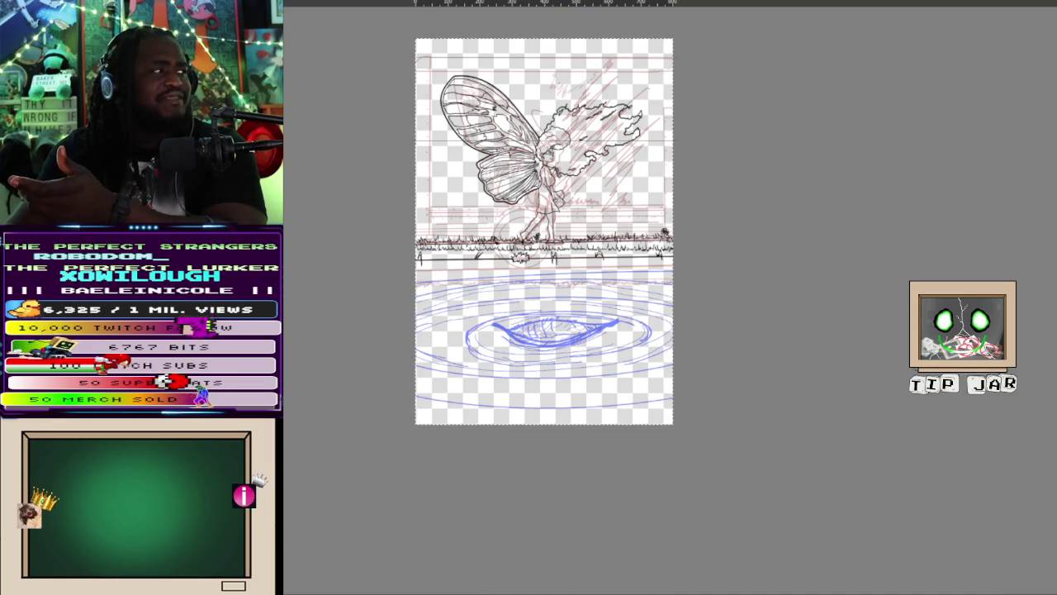
{"action": "scroll", "coordinate": [185, 270], "scroll_direction": "down", "scroll_amount": 1}
{"action": "left_click_drag", "start_coordinate": [207, 275], "coordinate": [412, 292]}
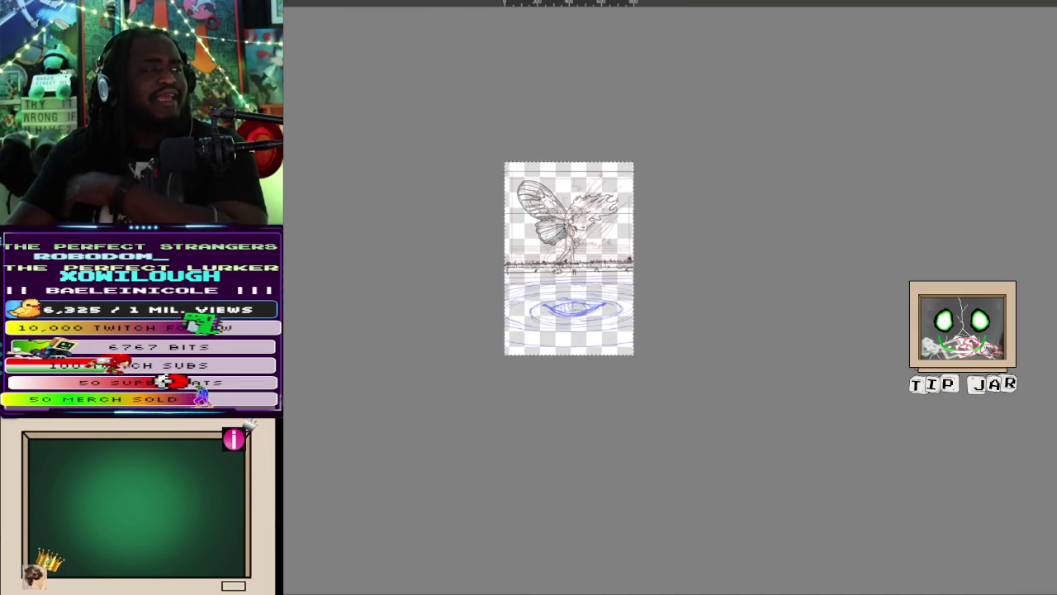
{"action": "mouse_move", "coordinate": [256, 298]}
{"action": "left_mouse_down"}
{"action": "mouse_move", "coordinate": [1004, 445]}
{"action": "mouse_move", "coordinate": [1003, 426]}
{"action": "left_mouse_up"}
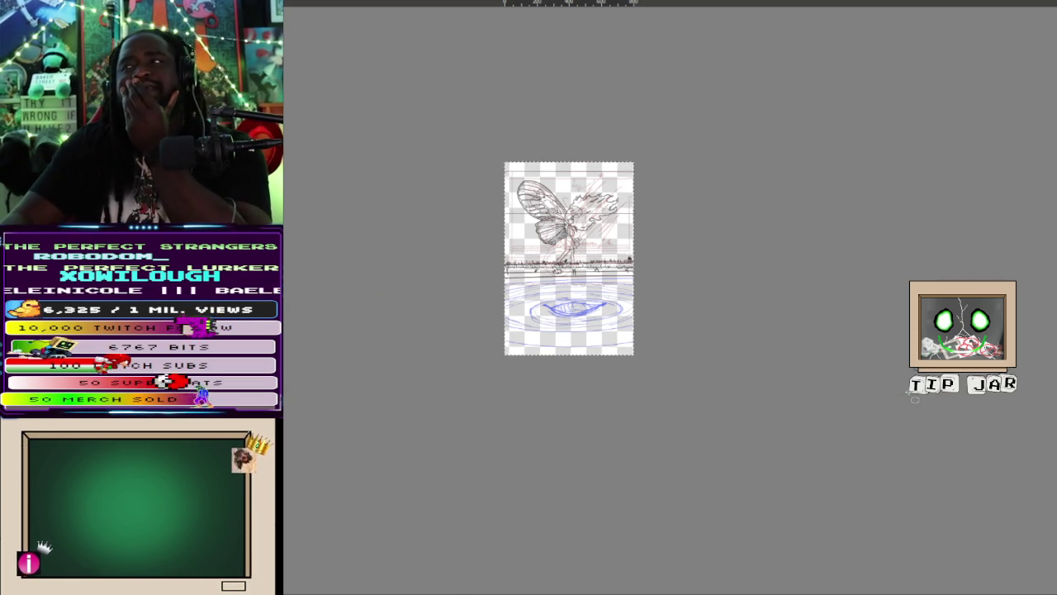
{"action": "scroll", "coordinate": [914, 400], "scroll_direction": "up", "scroll_amount": 2}
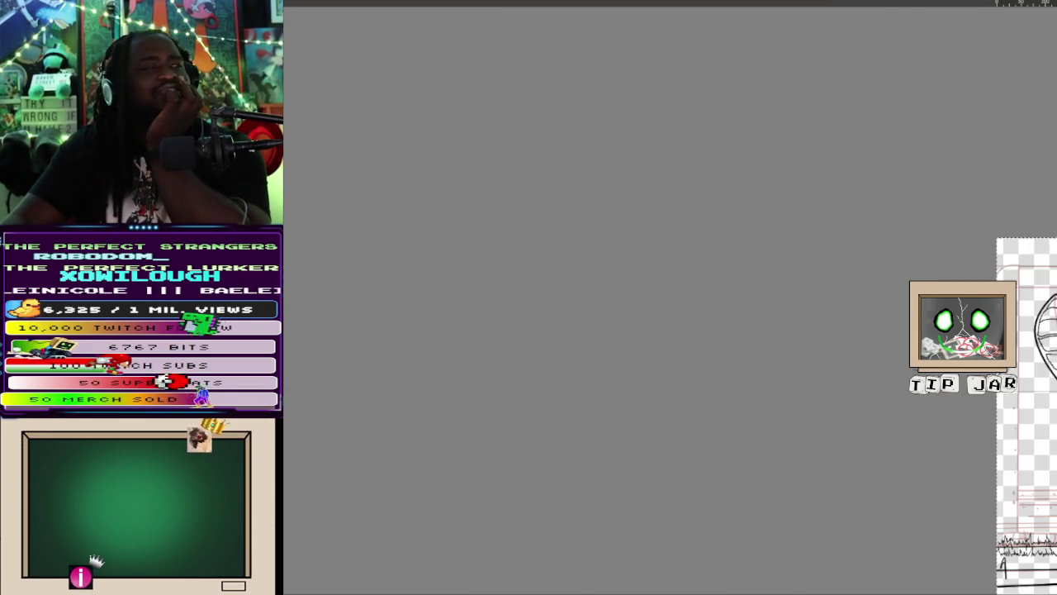
{"action": "scroll", "coordinate": [603, 151], "scroll_direction": "up", "scroll_amount": 3}
{"action": "scroll", "coordinate": [603, 151], "scroll_direction": "up", "scroll_amount": 2}
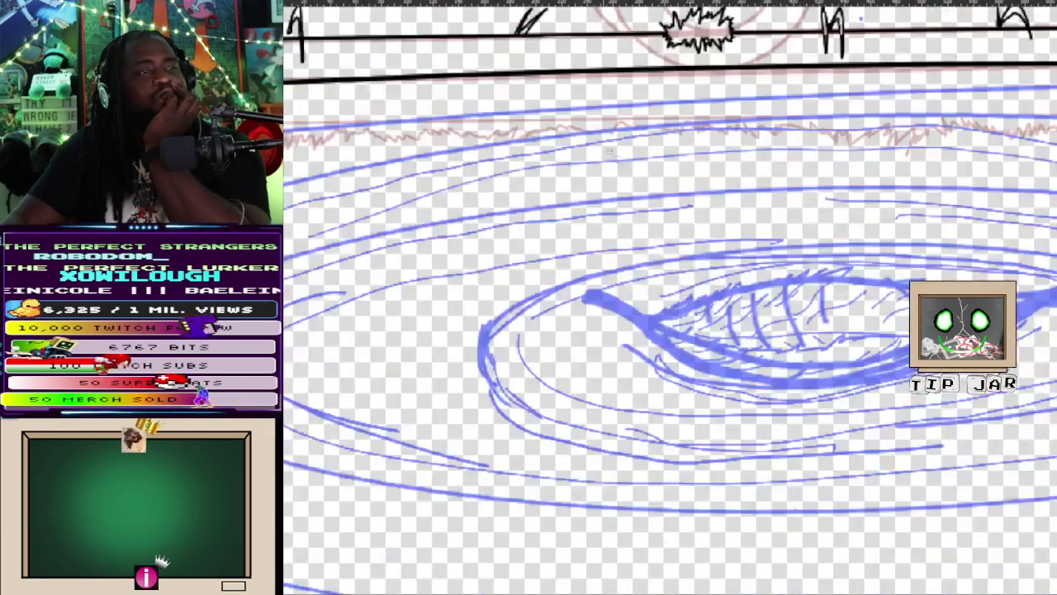
{"action": "scroll", "coordinate": [605, 152], "scroll_direction": "down", "scroll_amount": 3}
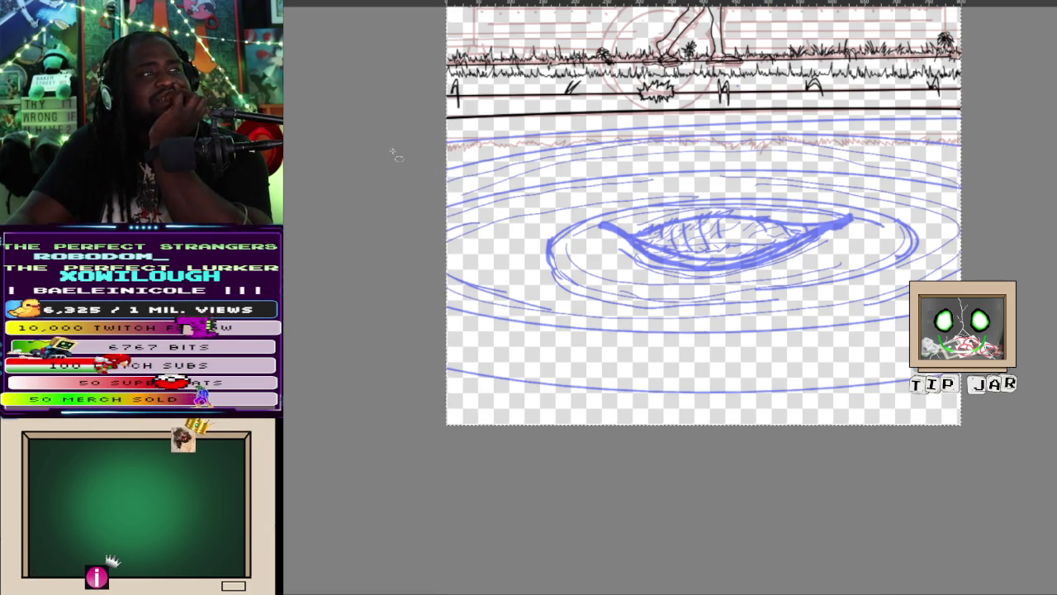
{"action": "scroll", "coordinate": [211, 152], "scroll_direction": "down", "scroll_amount": 2}
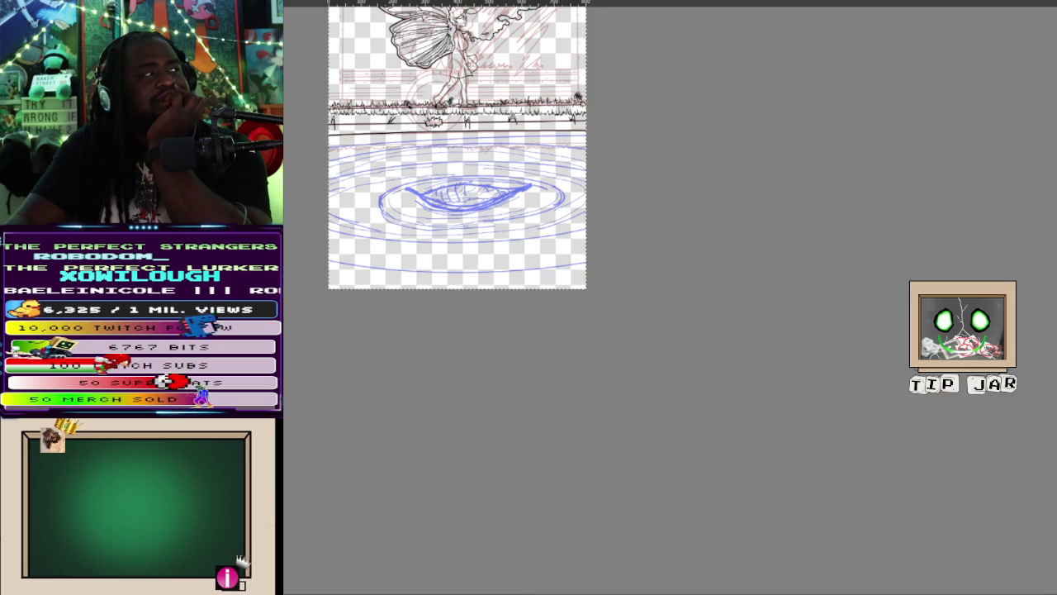
- Try sizing a wide ellipse over the pond, then fit the page to the window with Ctrl+0
{"action": "mouse_move", "coordinate": [843, 295]}
{"action": "left_mouse_down"}
{"action": "mouse_move", "coordinate": [857, 349]}
{"action": "mouse_move", "coordinate": [843, 324]}
{"action": "left_mouse_up"}
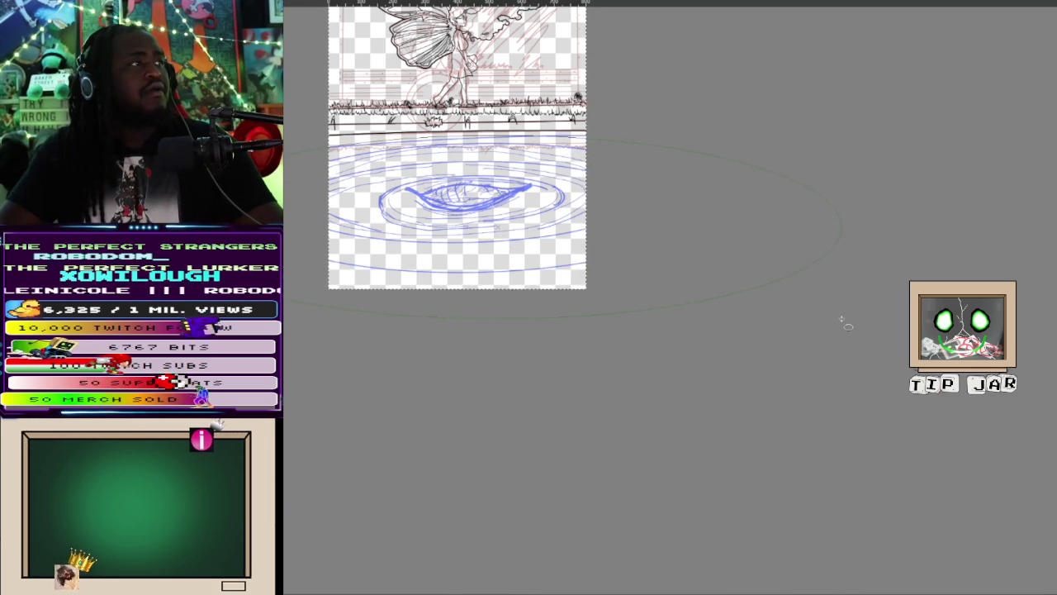
{"action": "mouse_move", "coordinate": [842, 322]}
{"action": "left_mouse_down"}
{"action": "mouse_move", "coordinate": [867, 320]}
{"action": "mouse_move", "coordinate": [872, 342]}
{"action": "mouse_move", "coordinate": [487, 252]}
{"action": "left_mouse_up"}
{"action": "left_click_drag", "start_coordinate": [804, 290], "coordinate": [1020, 332]}
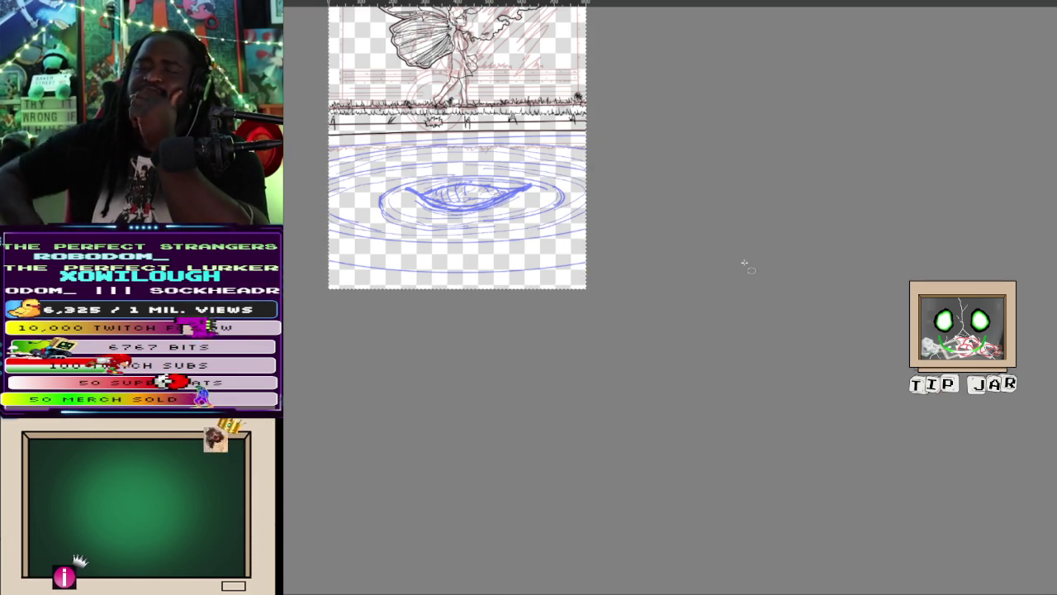
{"action": "key", "text": "ctrl+0"}
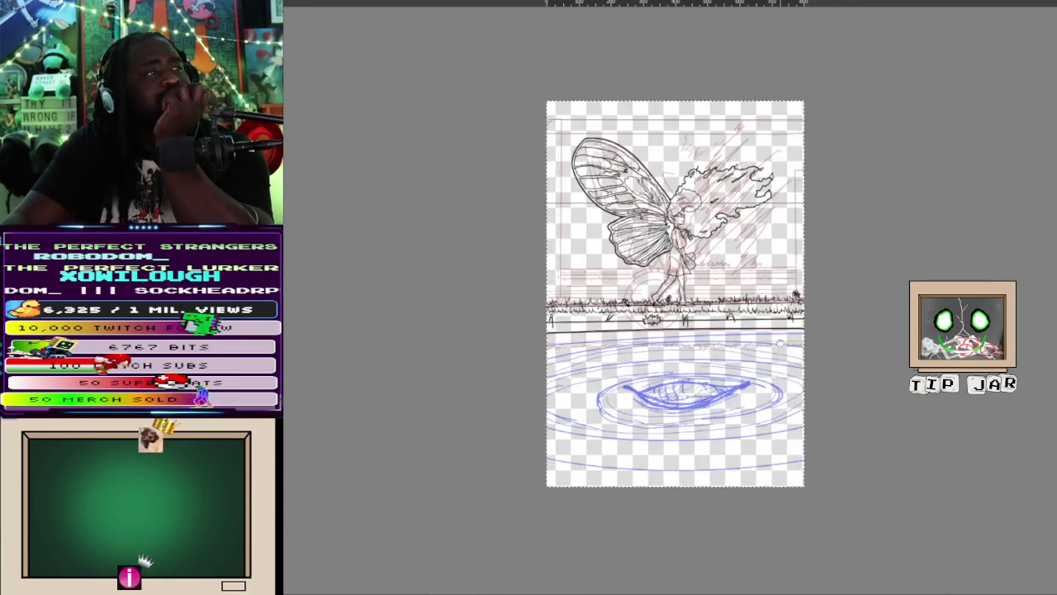